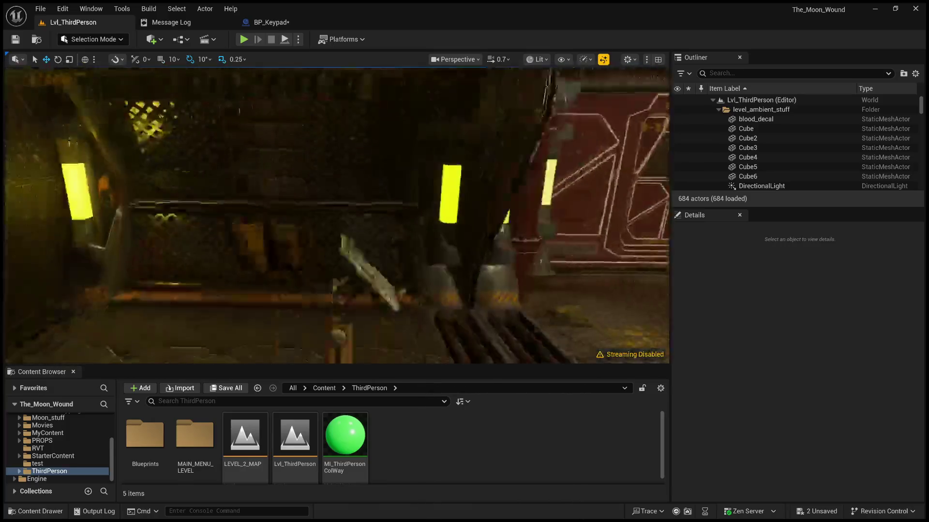
Step: Fly the viewport camera up close to the keypad stand, then switch to the BP_Keypad blueprint
{"action": "scroll", "coordinate": [560, 234], "scroll_direction": "down", "scroll_amount": 2}
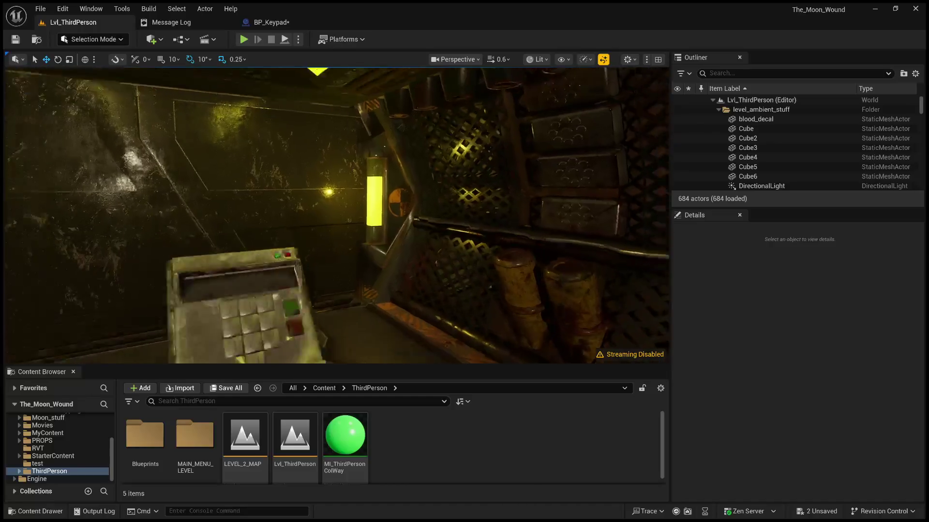
{"action": "scroll", "coordinate": [562, 235], "scroll_direction": "up", "scroll_amount": 2}
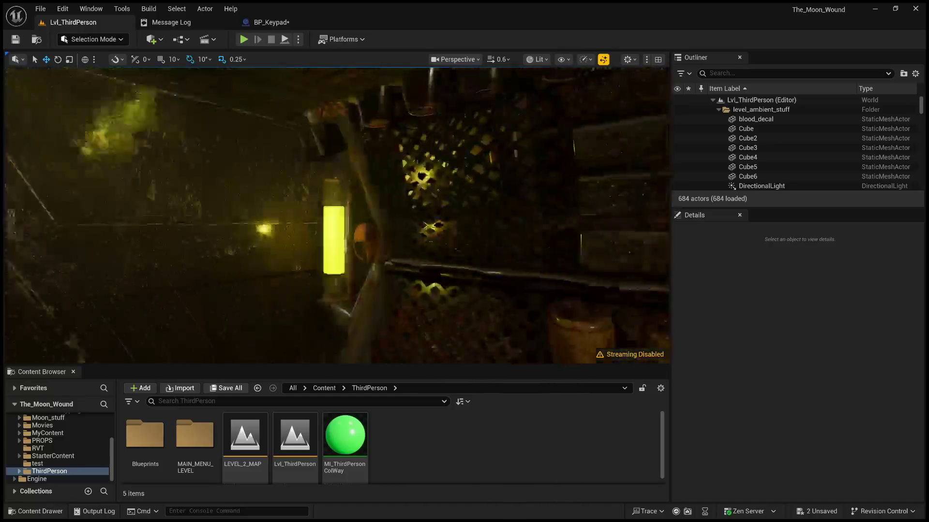
{"action": "scroll", "coordinate": [563, 235], "scroll_direction": "down", "scroll_amount": 3}
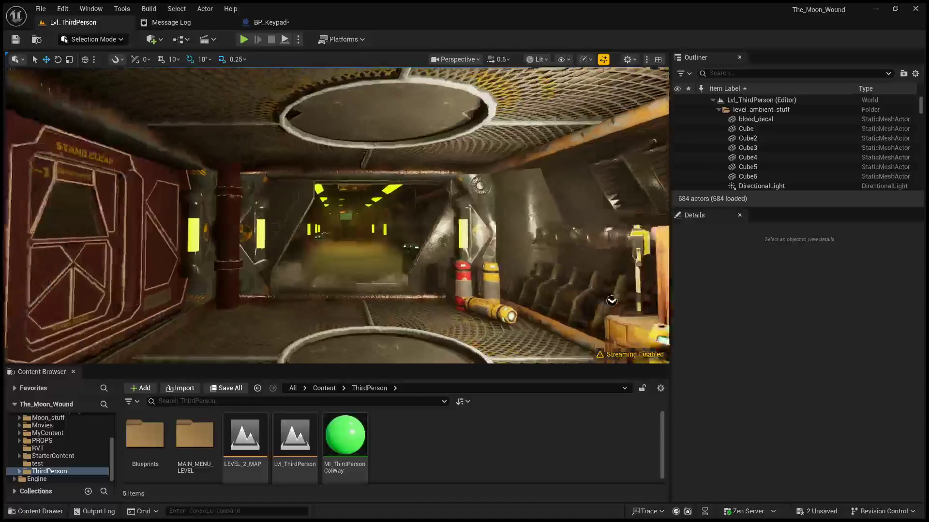
{"action": "scroll", "coordinate": [624, 236], "scroll_direction": "up", "scroll_amount": 3}
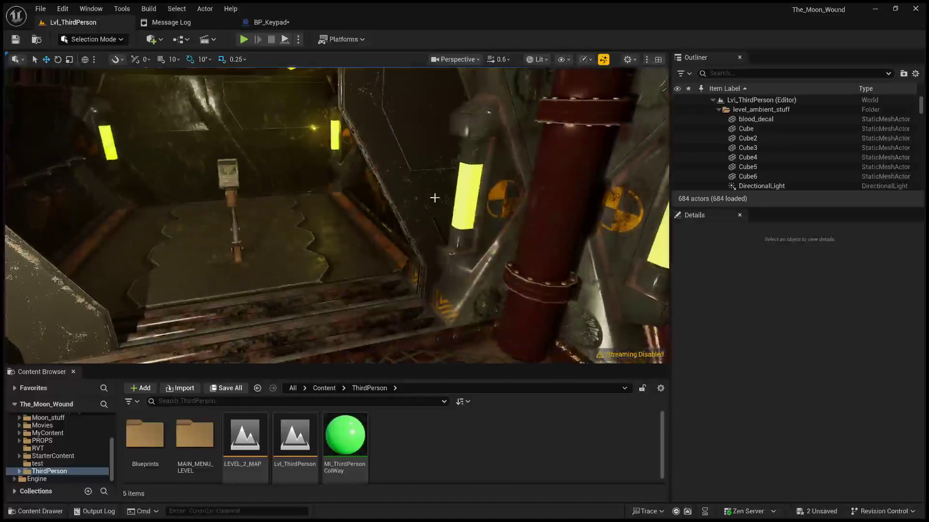
{"action": "left_click_drag", "start_coordinate": [324, 171], "coordinate": [401, 239]}
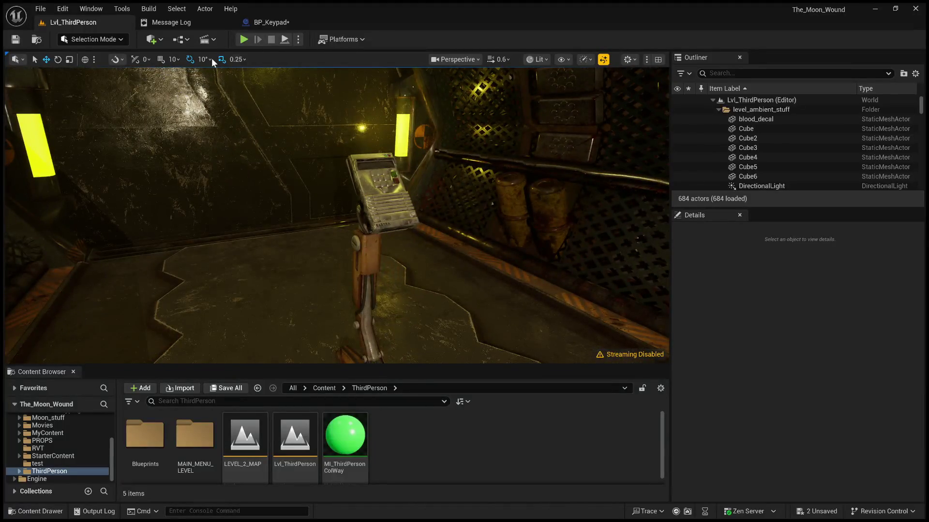
{"action": "left_click", "coordinate": [277, 24]}
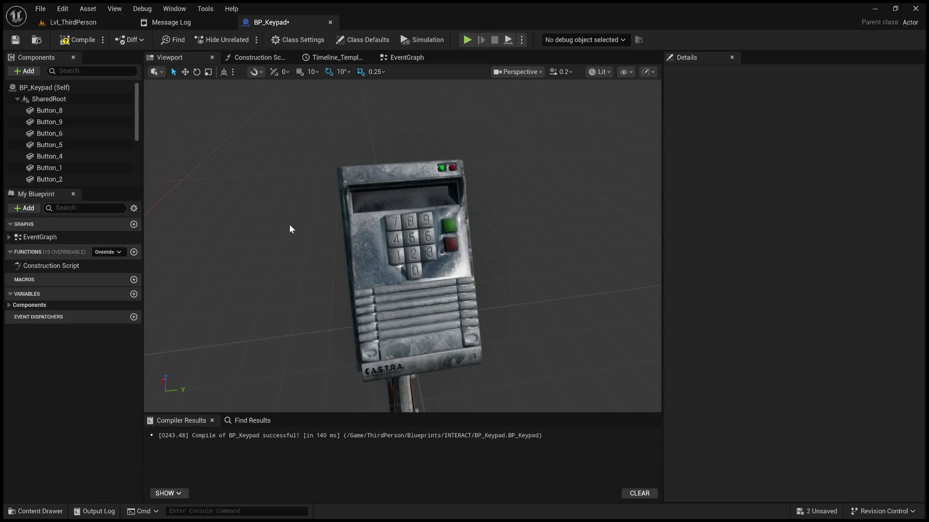
Step: Select keypad keys in the Viewport and add an On Clicked event for Button_6
{"action": "left_click", "coordinate": [407, 57]}
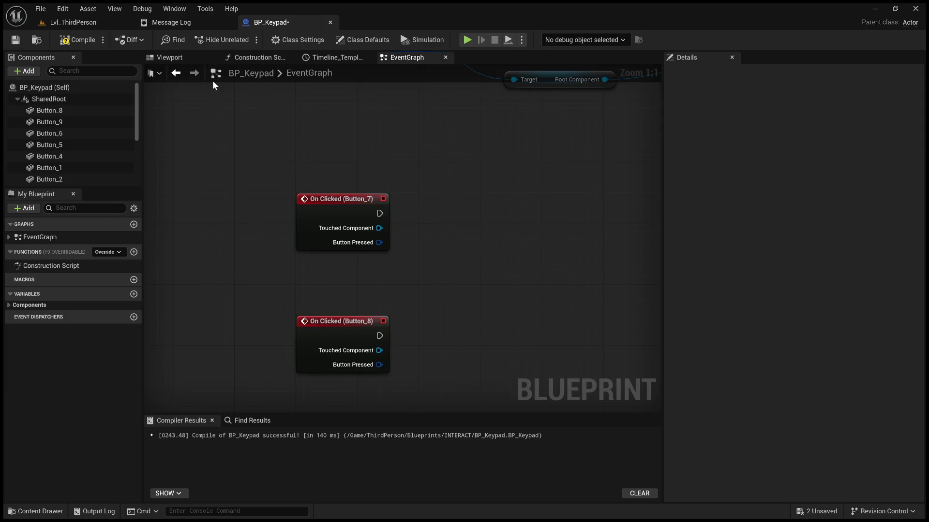
{"action": "left_click", "coordinate": [169, 58]}
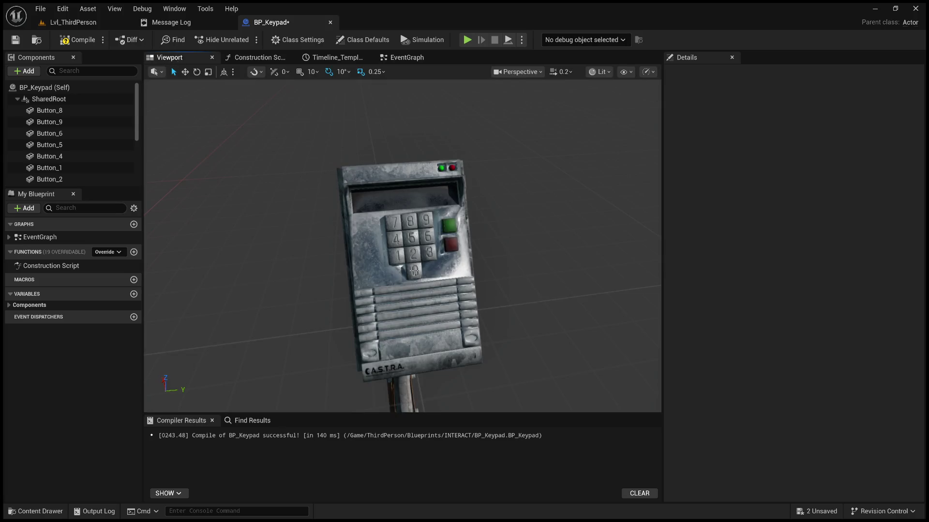
{"action": "left_click", "coordinate": [413, 271]}
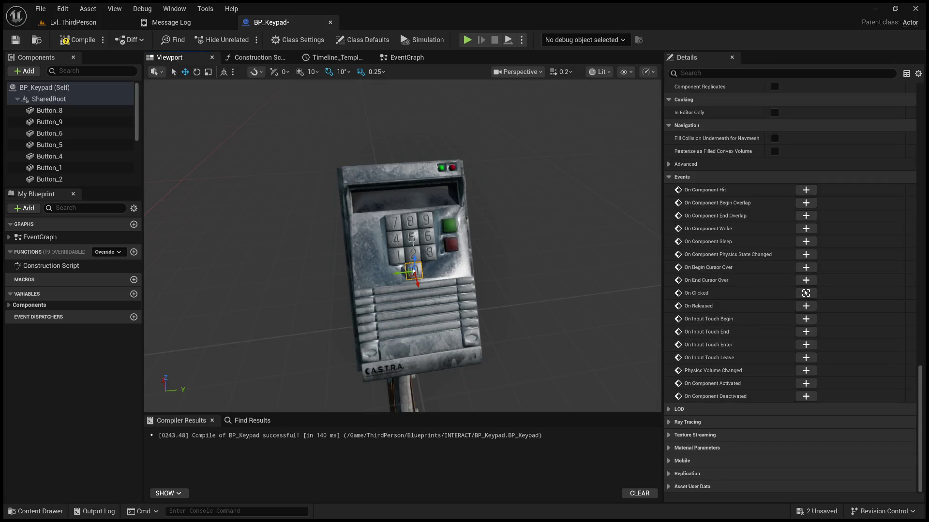
{"action": "left_click", "coordinate": [392, 222], "text": "ctrl"}
{"action": "left_click", "coordinate": [410, 221]}
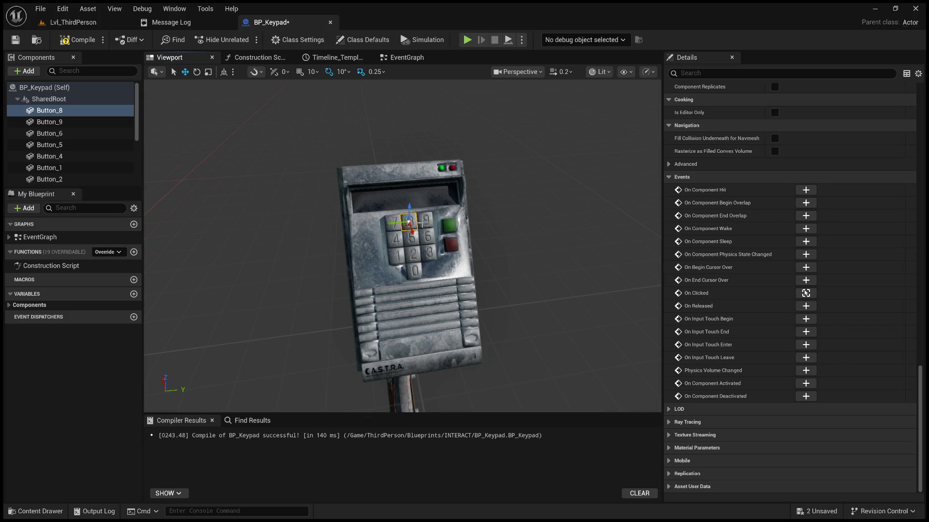
{"action": "left_click", "coordinate": [426, 221]}
{"action": "left_click", "coordinate": [394, 238]}
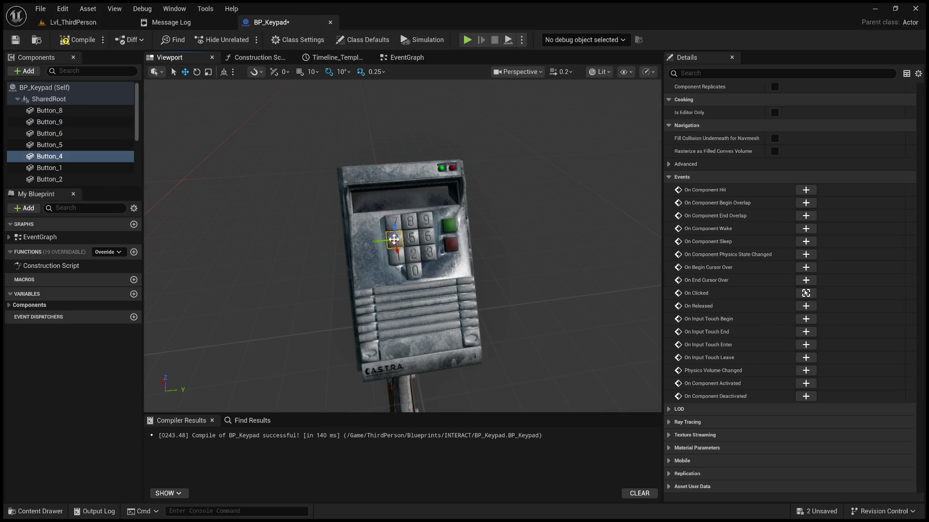
{"action": "left_click", "coordinate": [427, 237]}
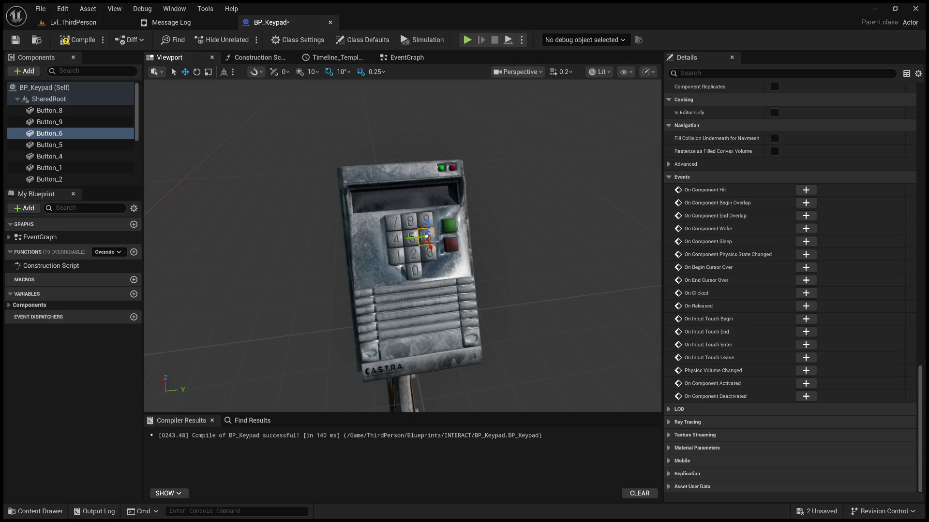
{"action": "left_click", "coordinate": [813, 293]}
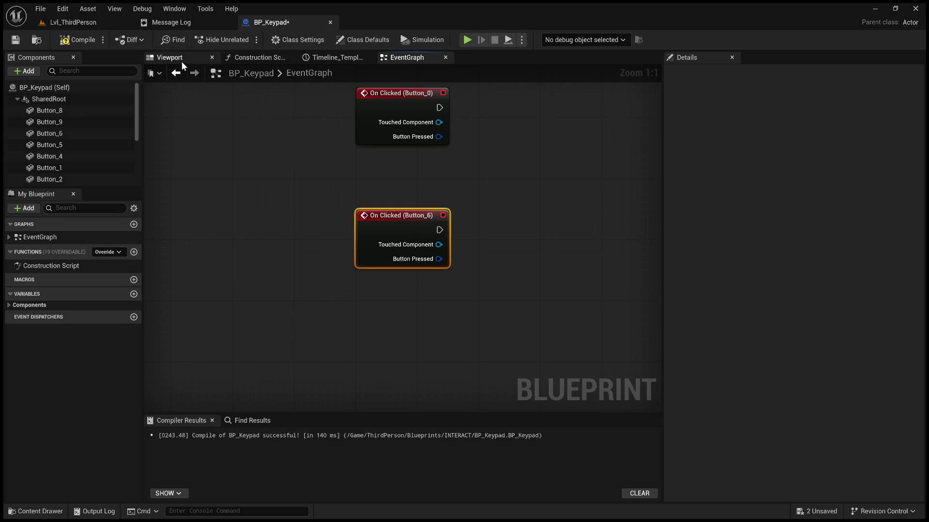
Step: Select keys 1, 2, 3 and 0 in the Viewport, then check the On Clicked nodes in the EventGraph
{"action": "left_click", "coordinate": [169, 57]}
{"action": "left_click", "coordinate": [397, 256]}
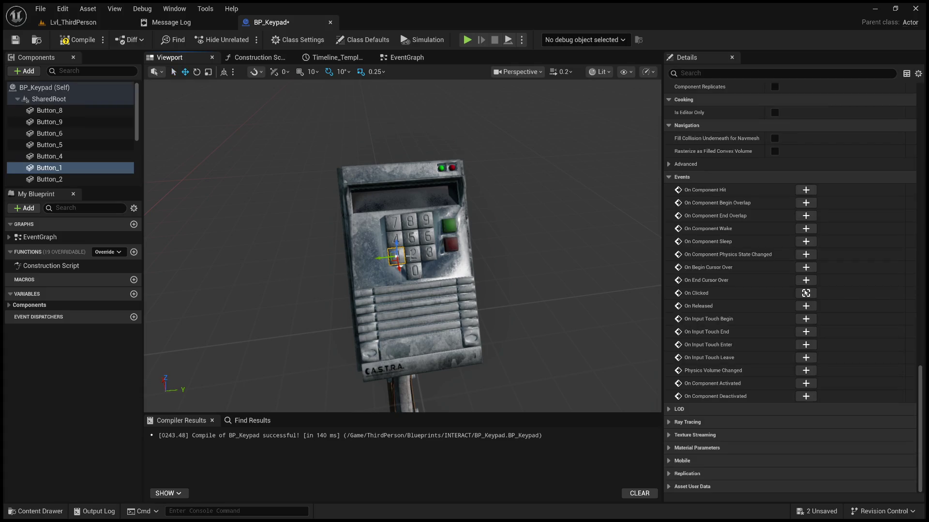
{"action": "left_click", "coordinate": [412, 254]}
{"action": "left_click", "coordinate": [427, 253]}
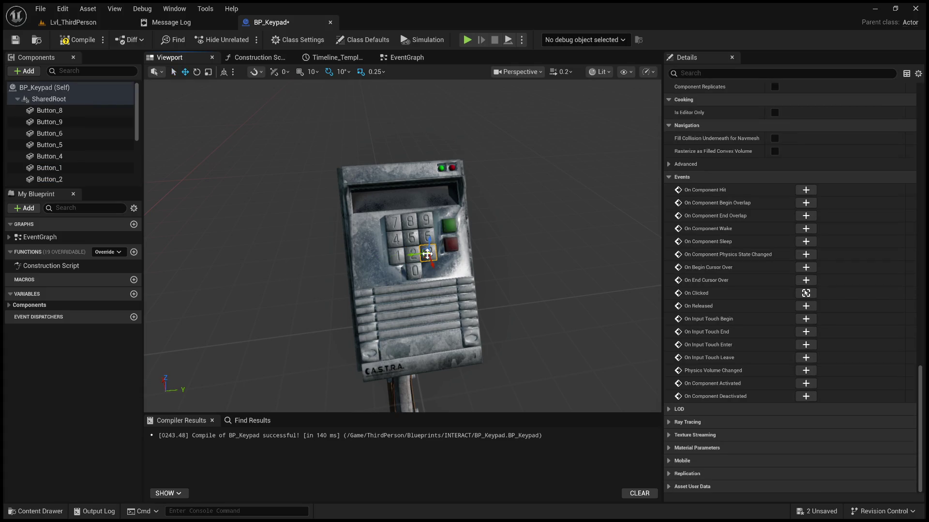
{"action": "left_click", "coordinate": [414, 270]}
{"action": "left_click", "coordinate": [405, 57]}
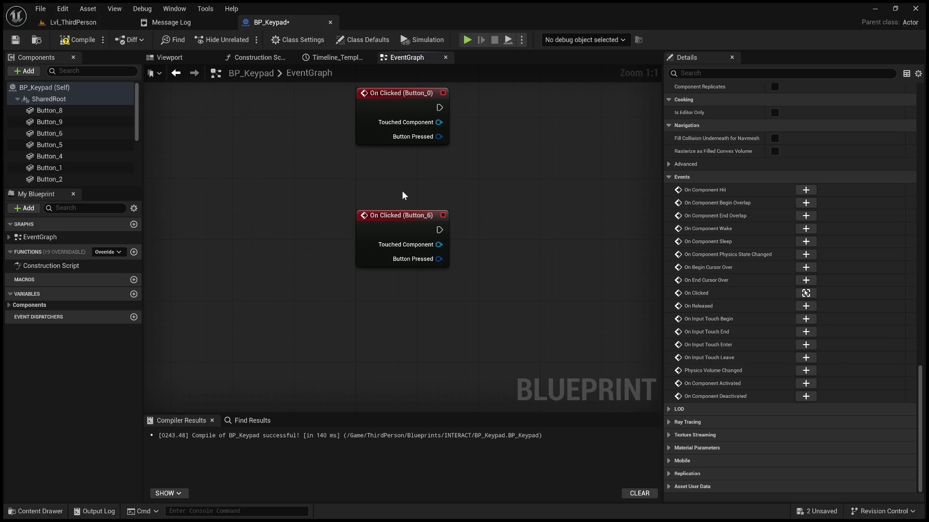
Step: Move an On Clicked node out of the column and place Button_0 beside Button_7
{"action": "scroll", "coordinate": [385, 204], "scroll_direction": "down", "scroll_amount": 4}
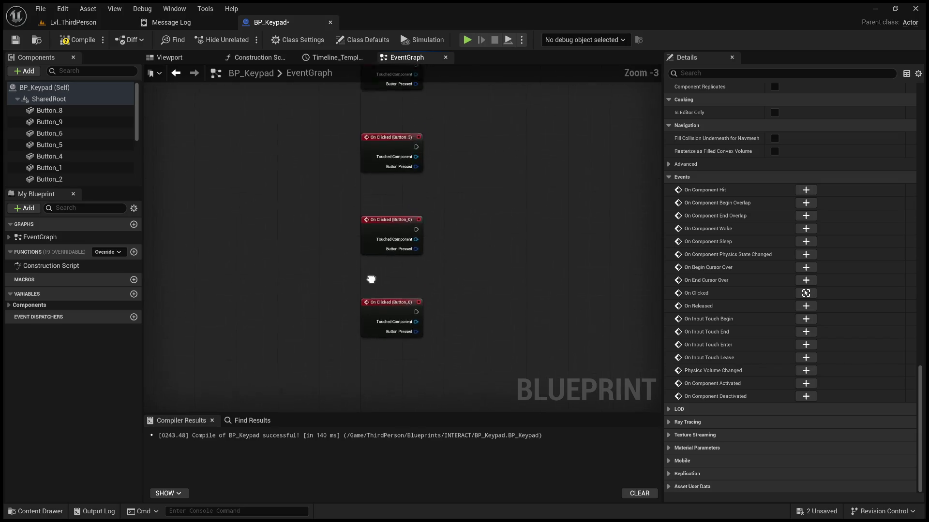
{"action": "scroll", "coordinate": [371, 332], "scroll_direction": "down", "scroll_amount": 2}
{"action": "scroll", "coordinate": [386, 172], "scroll_direction": "up", "scroll_amount": 4}
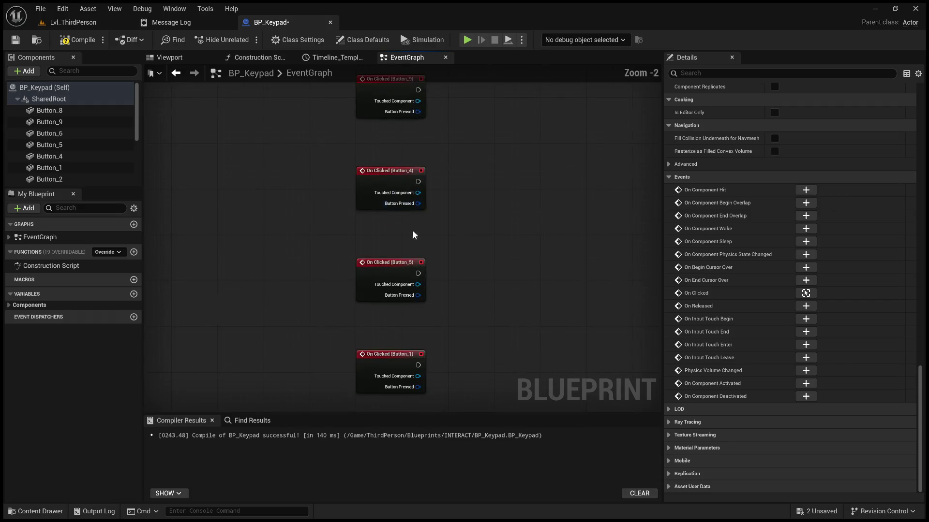
{"action": "left_click_drag", "start_coordinate": [448, 295], "coordinate": [447, 193]}
{"action": "mouse_move", "coordinate": [458, 160]}
{"action": "left_mouse_down"}
{"action": "mouse_move", "coordinate": [459, 145]}
{"action": "mouse_move", "coordinate": [472, 169]}
{"action": "left_mouse_up"}
{"action": "scroll", "coordinate": [472, 165], "scroll_direction": "down", "scroll_amount": 3}
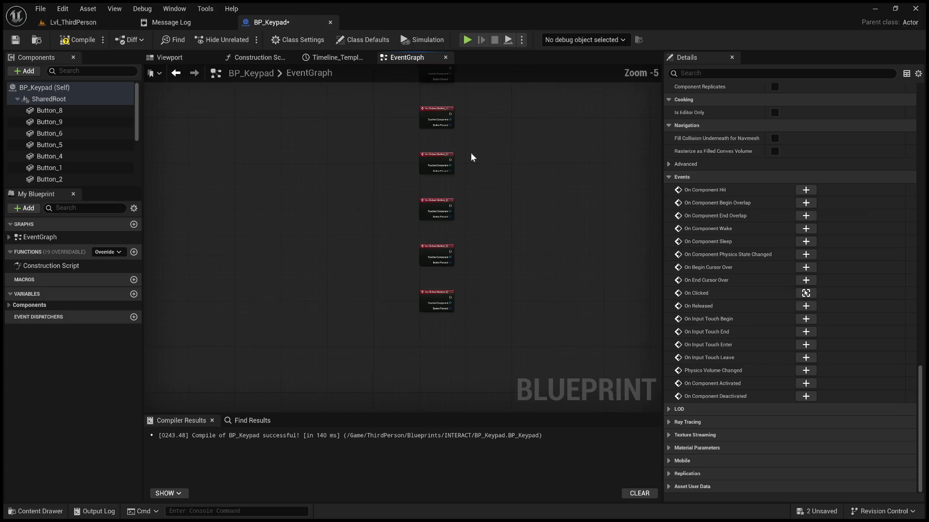
{"action": "left_click_drag", "start_coordinate": [357, 363], "coordinate": [431, 163]}
{"action": "scroll", "coordinate": [369, 206], "scroll_direction": "up", "scroll_amount": 3}
{"action": "mouse_move", "coordinate": [443, 386]}
{"action": "left_mouse_down"}
{"action": "mouse_move", "coordinate": [446, 230]}
{"action": "mouse_move", "coordinate": [415, 149]}
{"action": "left_mouse_up"}
Step: Line Button_0 up beside Button_7 and move the Button_1 event beside Button_4
{"action": "scroll", "coordinate": [409, 288], "scroll_direction": "down", "scroll_amount": 3}
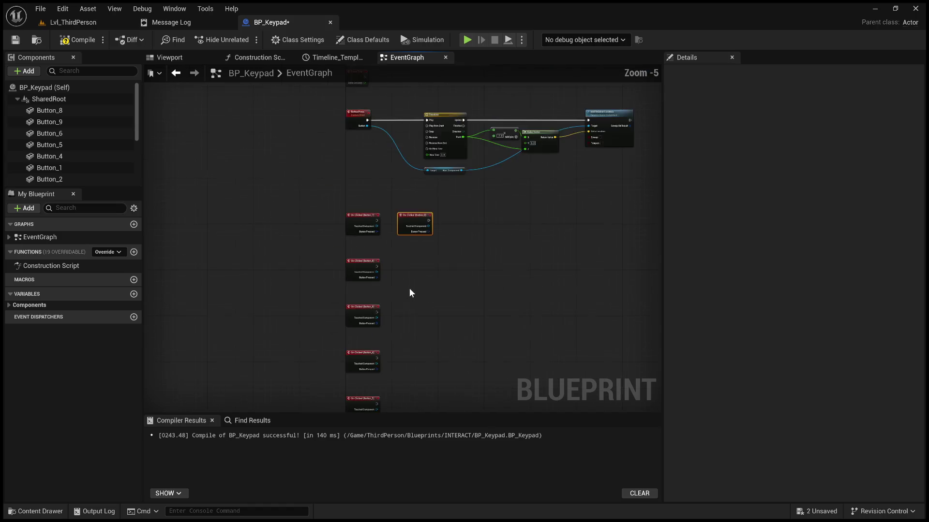
{"action": "scroll", "coordinate": [372, 294], "scroll_direction": "up", "scroll_amount": 4}
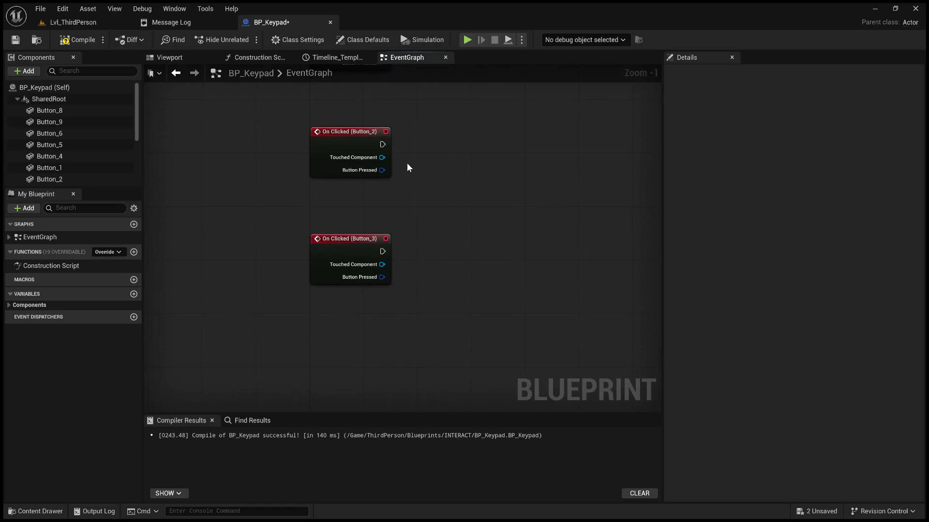
{"action": "scroll", "coordinate": [408, 164], "scroll_direction": "down", "scroll_amount": 3}
{"action": "scroll", "coordinate": [365, 213], "scroll_direction": "up", "scroll_amount": 2}
{"action": "scroll", "coordinate": [382, 198], "scroll_direction": "down", "scroll_amount": 4}
{"action": "scroll", "coordinate": [367, 271], "scroll_direction": "up", "scroll_amount": 2}
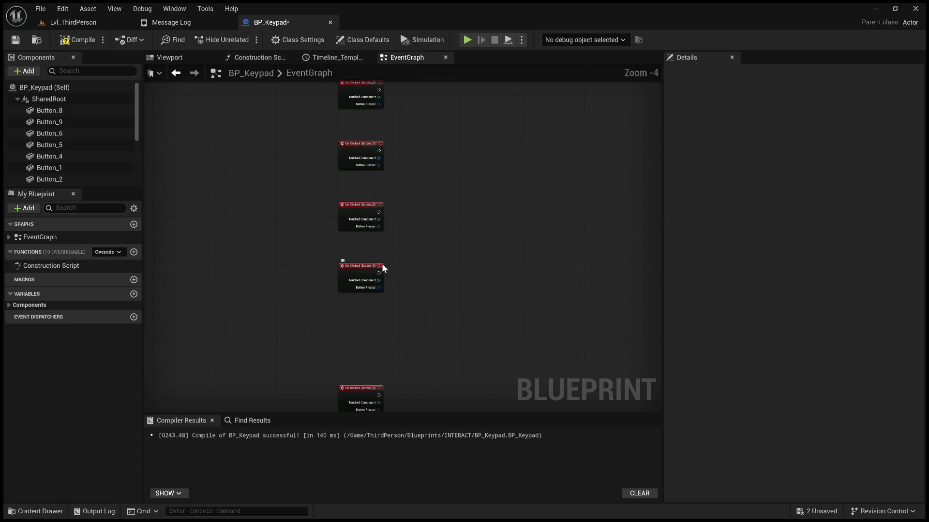
{"action": "left_click_drag", "start_coordinate": [382, 263], "coordinate": [417, 253]}
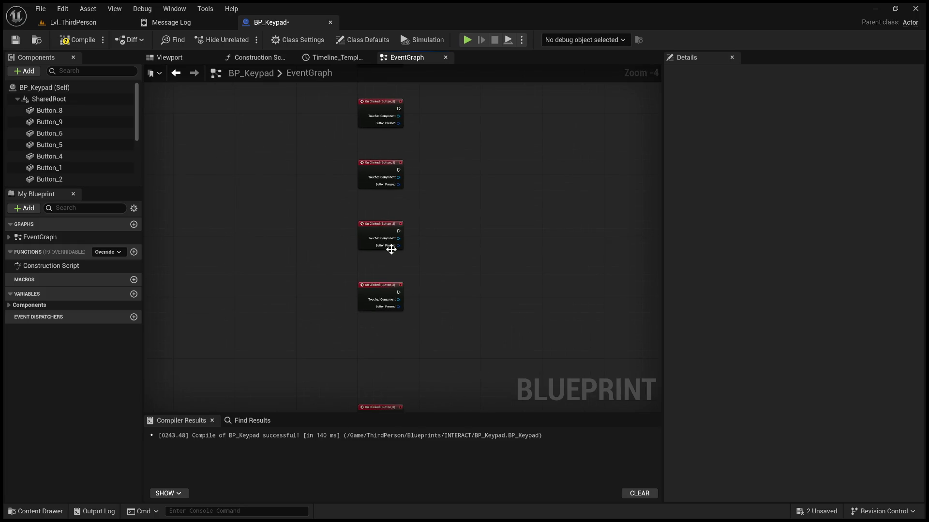
{"action": "scroll", "coordinate": [408, 262], "scroll_direction": "up", "scroll_amount": 4}
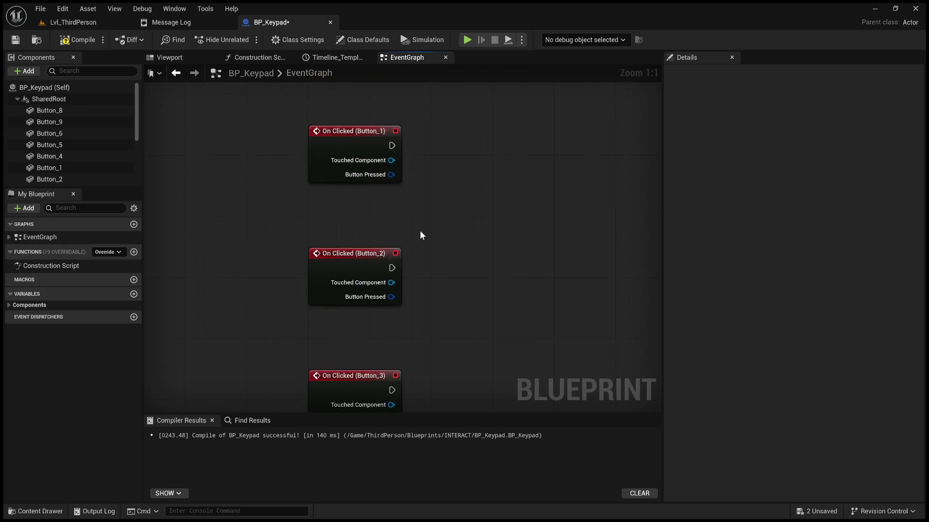
{"action": "scroll", "coordinate": [420, 230], "scroll_direction": "down", "scroll_amount": 5}
{"action": "scroll", "coordinate": [373, 285], "scroll_direction": "up", "scroll_amount": 3}
{"action": "left_click_drag", "start_coordinate": [397, 121], "coordinate": [401, 211]}
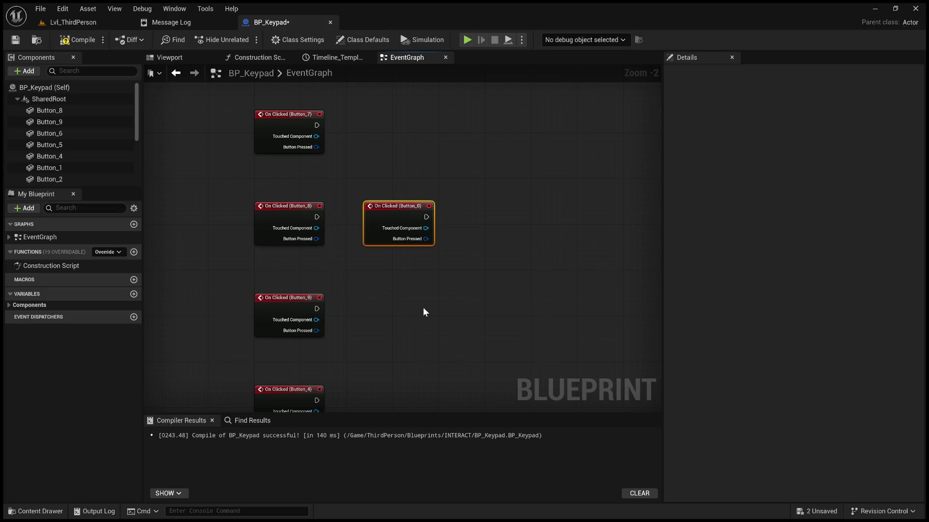
{"action": "scroll", "coordinate": [414, 298], "scroll_direction": "down", "scroll_amount": 4}
{"action": "scroll", "coordinate": [384, 321], "scroll_direction": "up", "scroll_amount": 4}
{"action": "mouse_move", "coordinate": [351, 284]}
{"action": "left_mouse_down"}
{"action": "mouse_move", "coordinate": [431, 198]}
{"action": "mouse_move", "coordinate": [380, 276]}
{"action": "mouse_move", "coordinate": [362, 340]}
{"action": "mouse_move", "coordinate": [416, 244]}
{"action": "mouse_move", "coordinate": [395, 225]}
{"action": "left_mouse_up"}
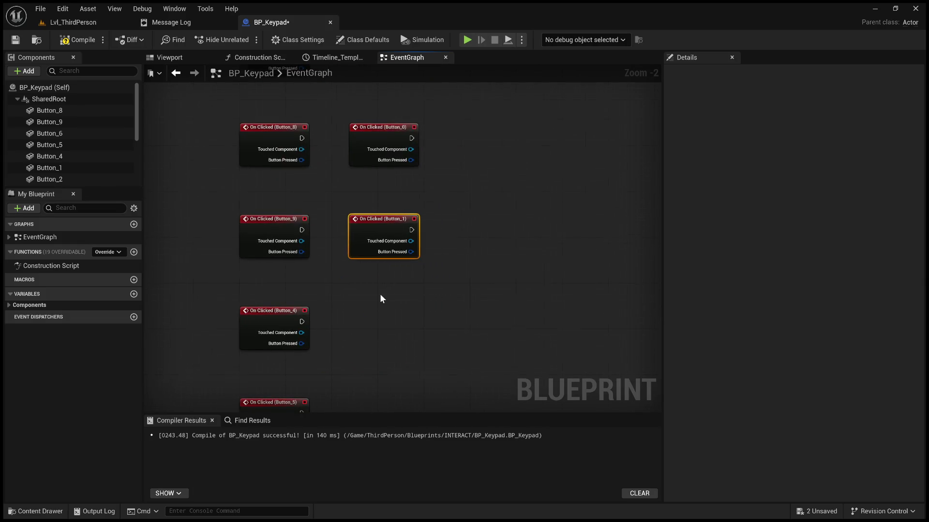
Step: Bring the Button_2 event into view and line up the Button_3 event beside it
{"action": "scroll", "coordinate": [416, 261], "scroll_direction": "down", "scroll_amount": 3}
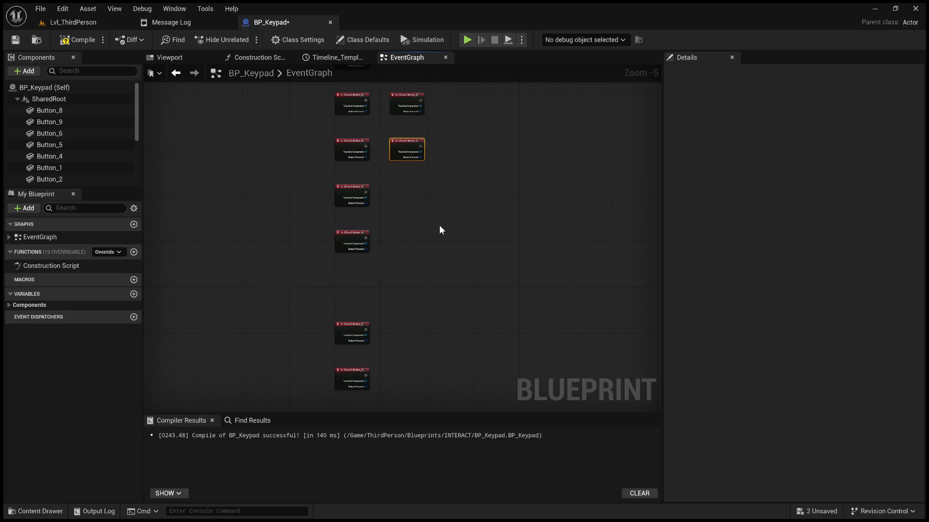
{"action": "left_click_drag", "start_coordinate": [369, 325], "coordinate": [366, 200]}
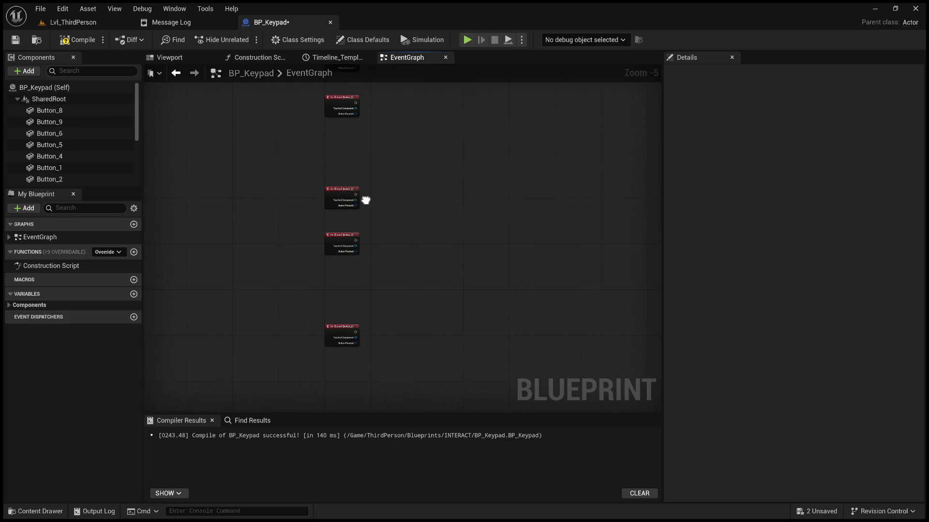
{"action": "scroll", "coordinate": [341, 312], "scroll_direction": "up", "scroll_amount": 5}
{"action": "mouse_move", "coordinate": [387, 124]}
{"action": "left_mouse_down"}
{"action": "mouse_move", "coordinate": [412, 254]}
{"action": "mouse_move", "coordinate": [324, 385]}
{"action": "mouse_move", "coordinate": [410, 245]}
{"action": "mouse_move", "coordinate": [414, 325]}
{"action": "mouse_move", "coordinate": [396, 411]}
{"action": "mouse_move", "coordinate": [455, 282]}
{"action": "mouse_move", "coordinate": [426, 274]}
{"action": "left_mouse_up"}
{"action": "scroll", "coordinate": [368, 256], "scroll_direction": "down", "scroll_amount": 5}
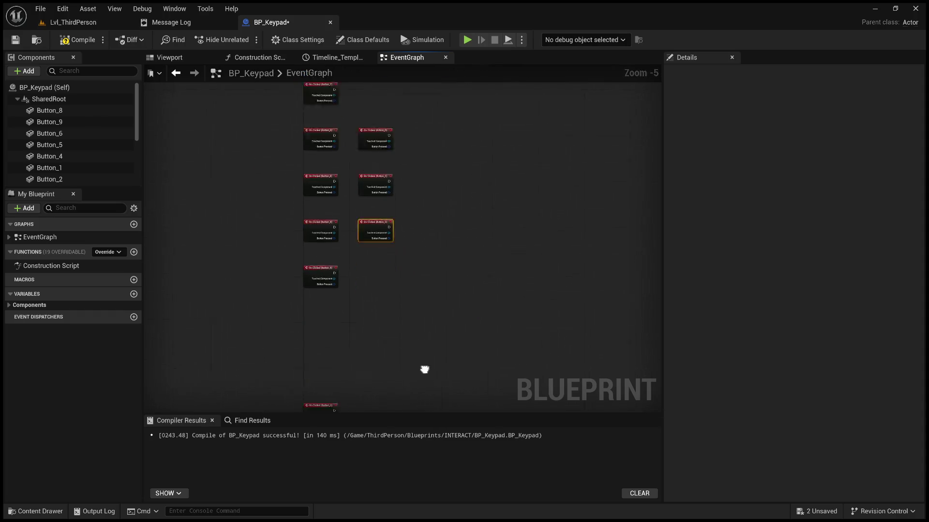
{"action": "scroll", "coordinate": [344, 242], "scroll_direction": "up", "scroll_amount": 5}
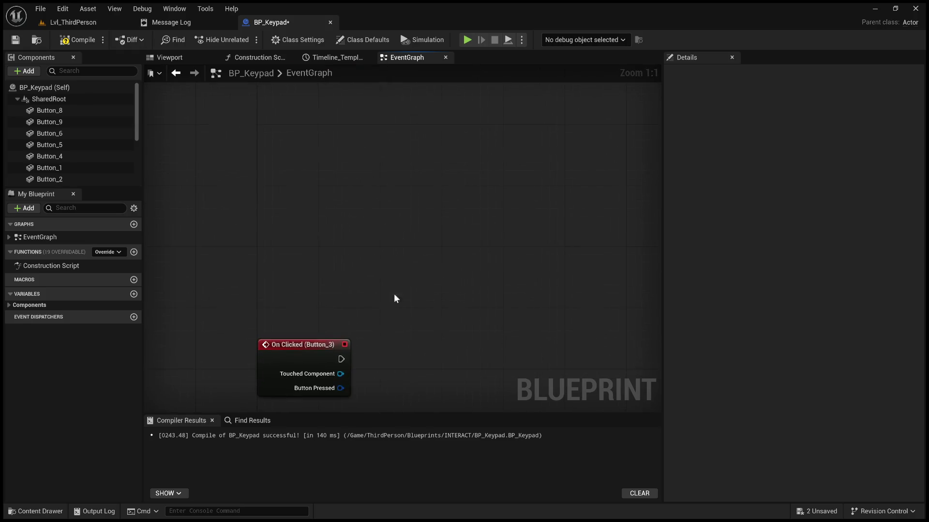
{"action": "scroll", "coordinate": [406, 232], "scroll_direction": "down", "scroll_amount": 3}
{"action": "mouse_move", "coordinate": [332, 352]}
{"action": "left_mouse_down"}
{"action": "mouse_move", "coordinate": [498, 156]}
{"action": "mouse_move", "coordinate": [416, 106]}
{"action": "left_mouse_up"}
{"action": "left_click_drag", "start_coordinate": [407, 198], "coordinate": [397, 281]}
Step: Move the Button_4 event below Button_3 and select it
{"action": "scroll", "coordinate": [398, 281], "scroll_direction": "up", "scroll_amount": 1}
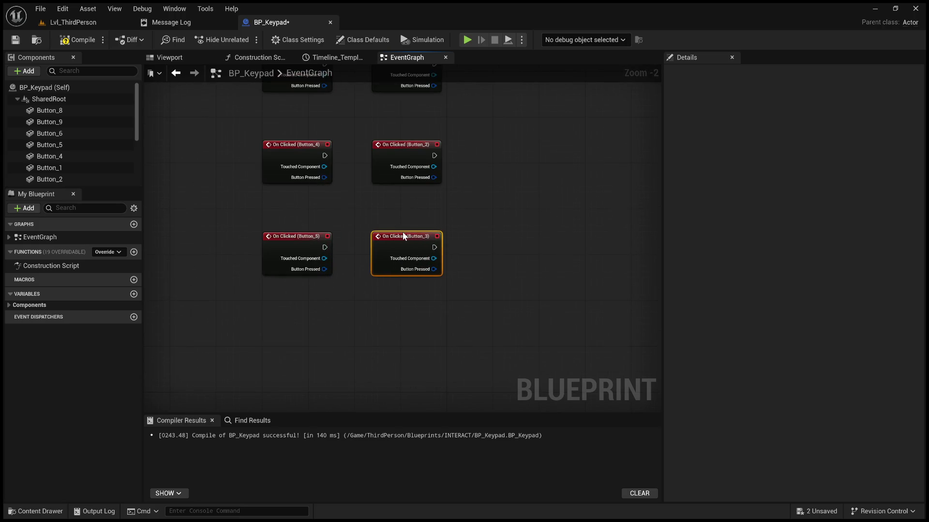
{"action": "scroll", "coordinate": [343, 222], "scroll_direction": "up", "scroll_amount": 2}
{"action": "left_click", "coordinate": [210, 156]}
{"action": "mouse_move", "coordinate": [270, 122]}
{"action": "left_mouse_down"}
{"action": "mouse_move", "coordinate": [341, 306]}
{"action": "mouse_move", "coordinate": [416, 341]}
{"action": "left_mouse_up"}
{"action": "scroll", "coordinate": [411, 334], "scroll_direction": "down", "scroll_amount": 4}
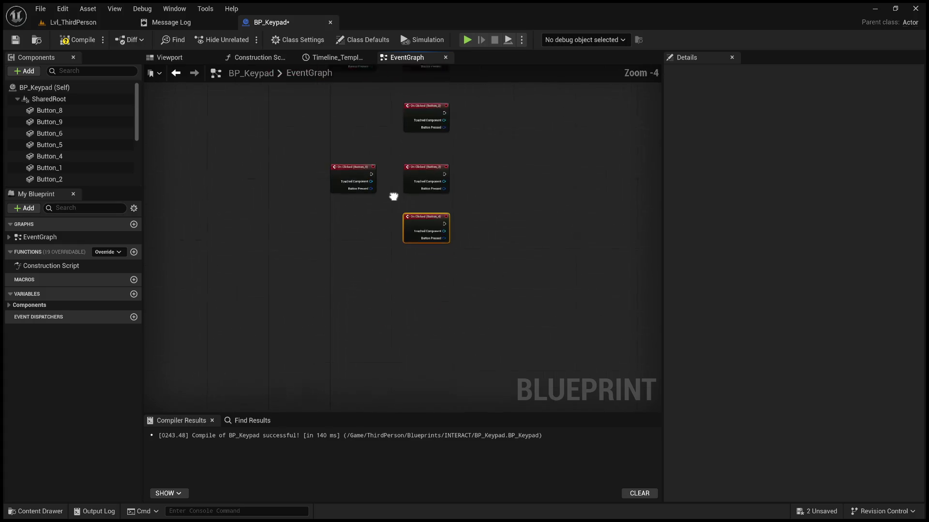
{"action": "scroll", "coordinate": [389, 176], "scroll_direction": "up", "scroll_amount": 4}
{"action": "scroll", "coordinate": [390, 160], "scroll_direction": "down", "scroll_amount": 7}
{"action": "scroll", "coordinate": [394, 363], "scroll_direction": "up", "scroll_amount": 7}
{"action": "scroll", "coordinate": [393, 214], "scroll_direction": "down", "scroll_amount": 7}
{"action": "scroll", "coordinate": [371, 187], "scroll_direction": "up", "scroll_amount": 4}
{"action": "scroll", "coordinate": [412, 322], "scroll_direction": "up", "scroll_amount": 3}
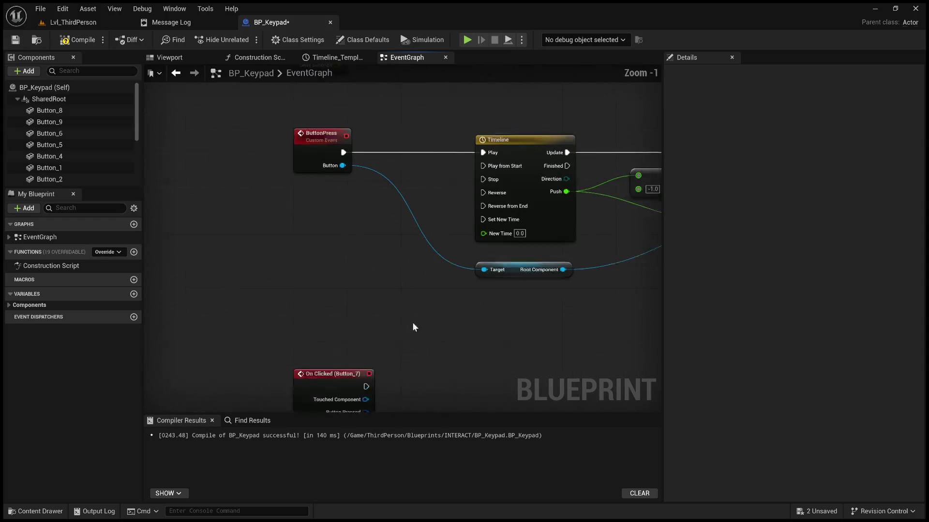
{"action": "scroll", "coordinate": [428, 242], "scroll_direction": "down", "scroll_amount": 3}
{"action": "scroll", "coordinate": [399, 207], "scroll_direction": "up", "scroll_amount": 1}
{"action": "scroll", "coordinate": [403, 217], "scroll_direction": "down", "scroll_amount": 2}
{"action": "scroll", "coordinate": [407, 234], "scroll_direction": "up", "scroll_amount": 2}
{"action": "left_click", "coordinate": [389, 275]}
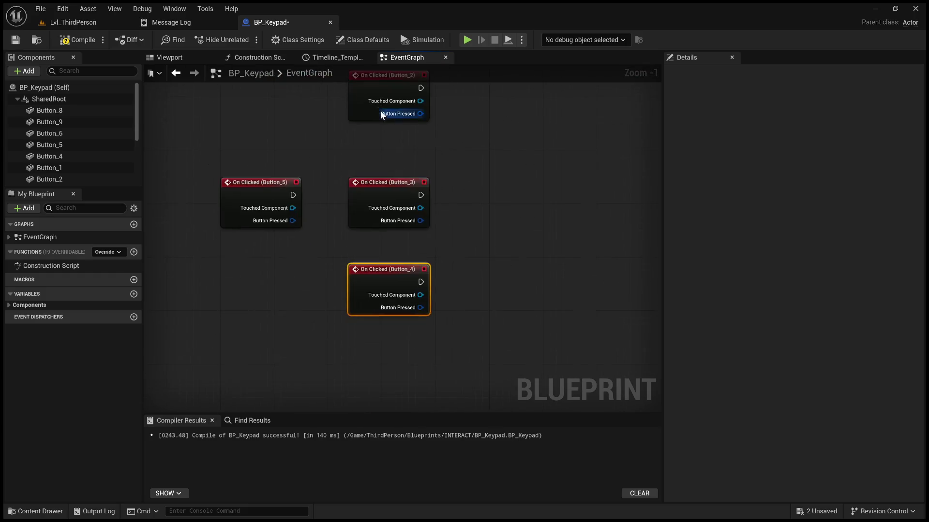
Step: Move Button_5 below Button_4 and bring Button_6 up near the column, undoing a stray move
{"action": "scroll", "coordinate": [346, 168], "scroll_direction": "down", "scroll_amount": 2}
{"action": "scroll", "coordinate": [363, 197], "scroll_direction": "up", "scroll_amount": 2}
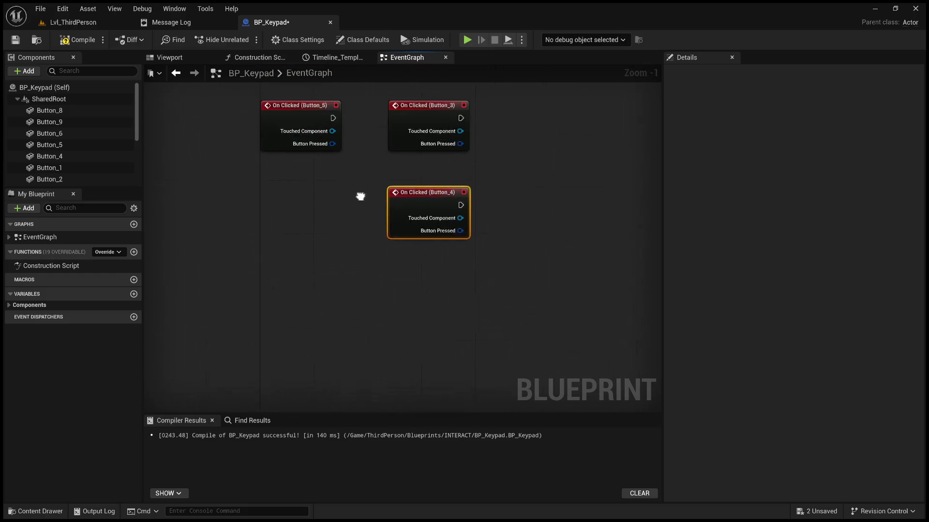
{"action": "mouse_move", "coordinate": [292, 118]}
{"action": "left_mouse_down"}
{"action": "mouse_move", "coordinate": [454, 283]}
{"action": "mouse_move", "coordinate": [415, 286]}
{"action": "mouse_move", "coordinate": [414, 91]}
{"action": "mouse_move", "coordinate": [383, 66]}
{"action": "mouse_move", "coordinate": [392, 129]}
{"action": "mouse_move", "coordinate": [357, 241]}
{"action": "mouse_move", "coordinate": [289, 260]}
{"action": "mouse_move", "coordinate": [357, 187]}
{"action": "left_mouse_up"}
{"action": "scroll", "coordinate": [322, 321], "scroll_direction": "down", "scroll_amount": 3}
{"action": "left_click_drag", "start_coordinate": [323, 320], "coordinate": [394, 148]}
{"action": "scroll", "coordinate": [342, 292], "scroll_direction": "up", "scroll_amount": 4}
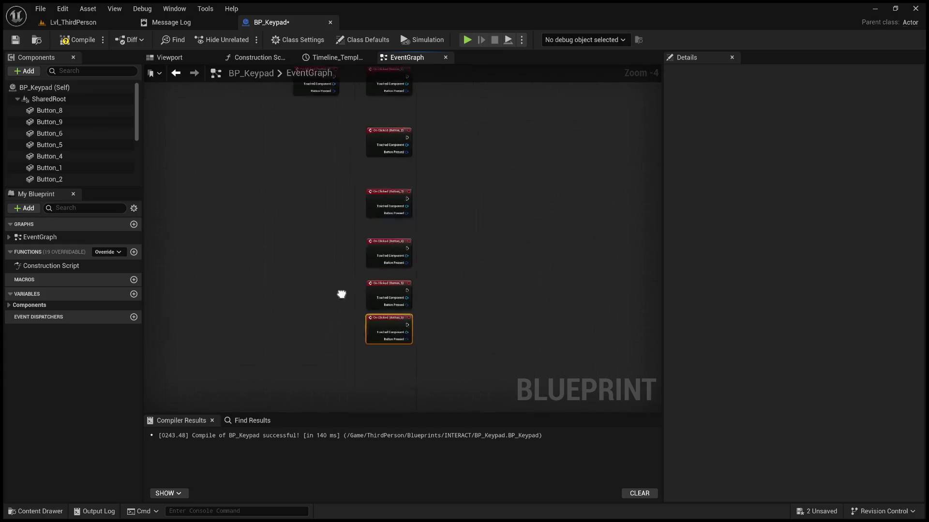
{"action": "scroll", "coordinate": [352, 229], "scroll_direction": "down", "scroll_amount": 6}
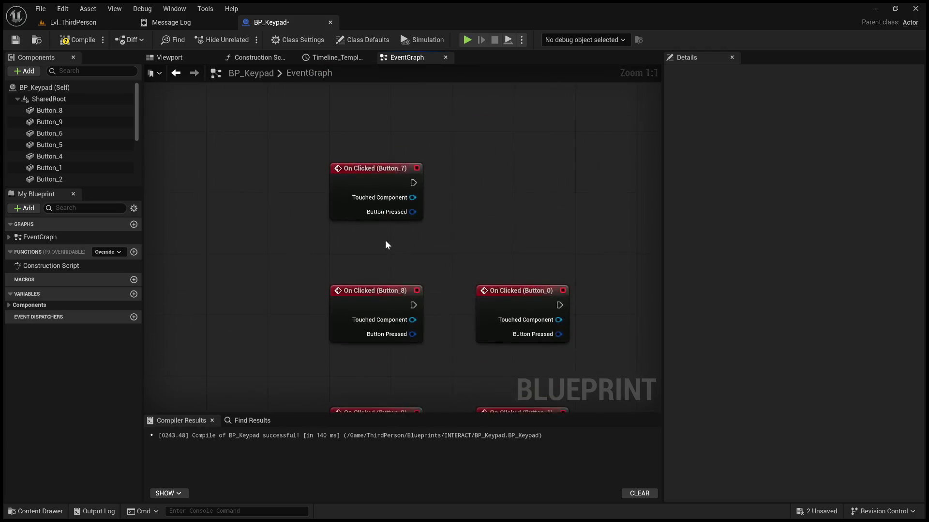
{"action": "left_click_drag", "start_coordinate": [386, 208], "coordinate": [500, 376]}
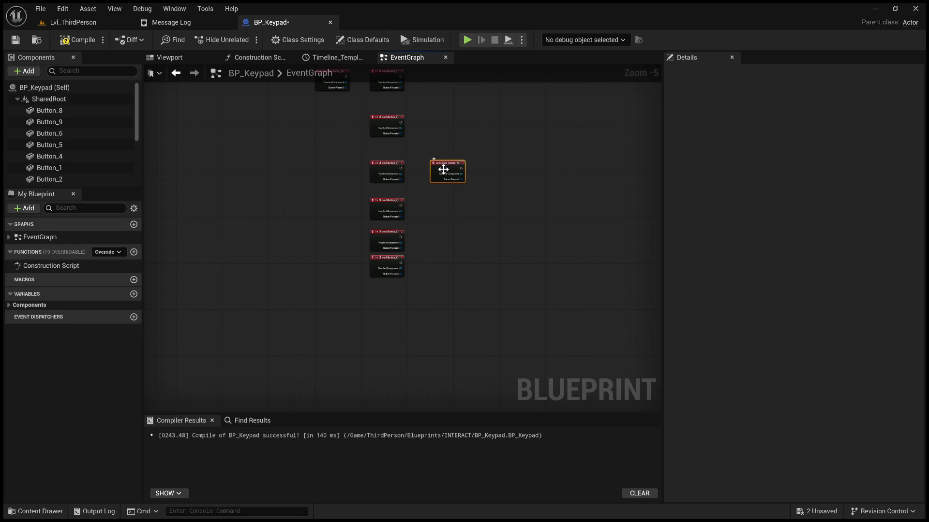
{"action": "left_click_drag", "start_coordinate": [441, 183], "coordinate": [384, 288]}
{"action": "key", "text": "ctrl+z"}
{"action": "key", "text": "ctrl+z"}
Step: Place the Button_8 event at the bottom of the column with Button_9 below it
{"action": "scroll", "coordinate": [379, 274], "scroll_direction": "up", "scroll_amount": 4}
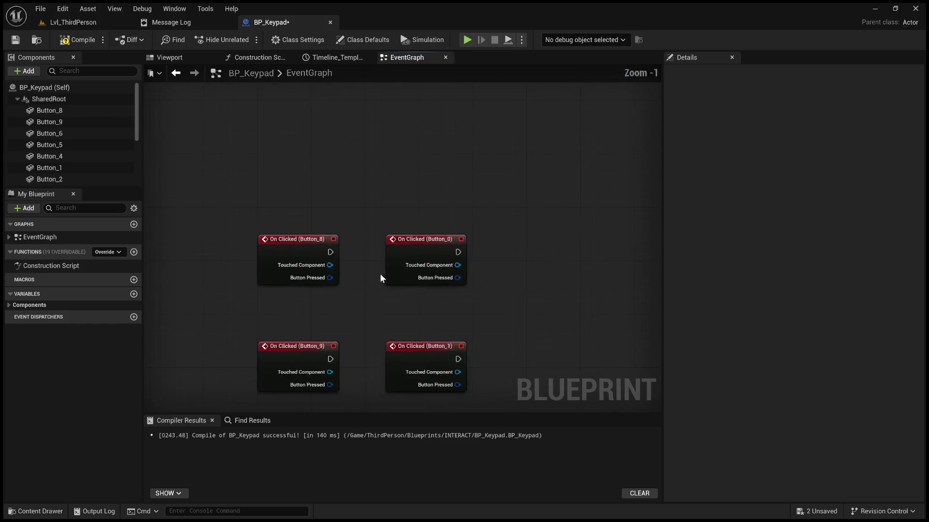
{"action": "left_click_drag", "start_coordinate": [295, 194], "coordinate": [380, 309]}
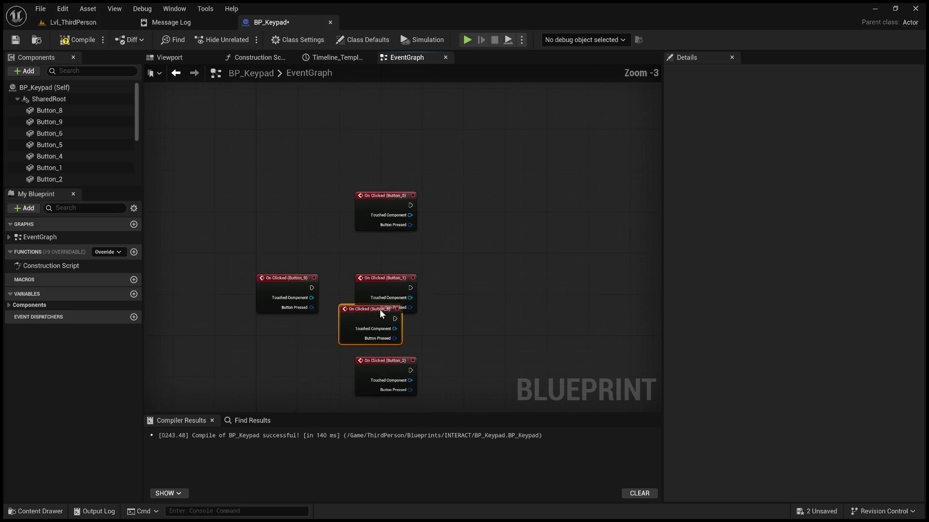
{"action": "scroll", "coordinate": [428, 315], "scroll_direction": "down", "scroll_amount": 6}
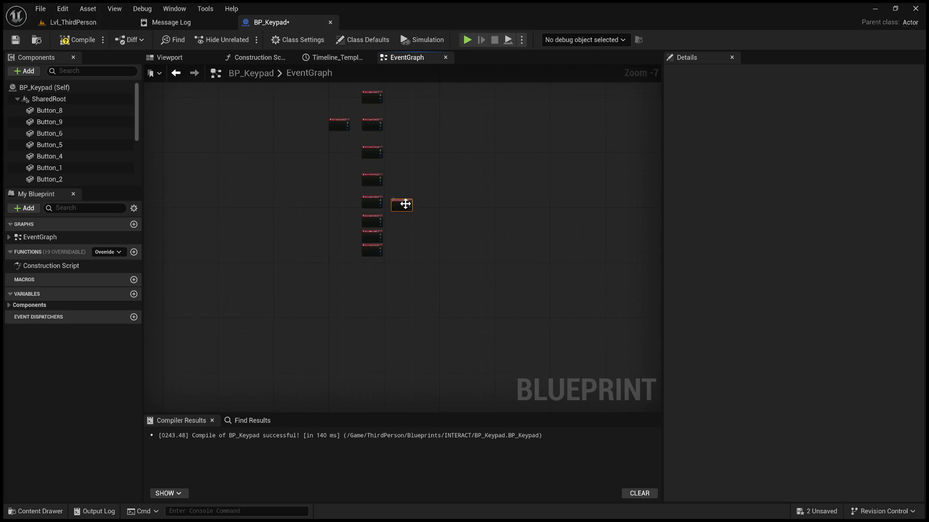
{"action": "left_click_drag", "start_coordinate": [406, 203], "coordinate": [387, 266]}
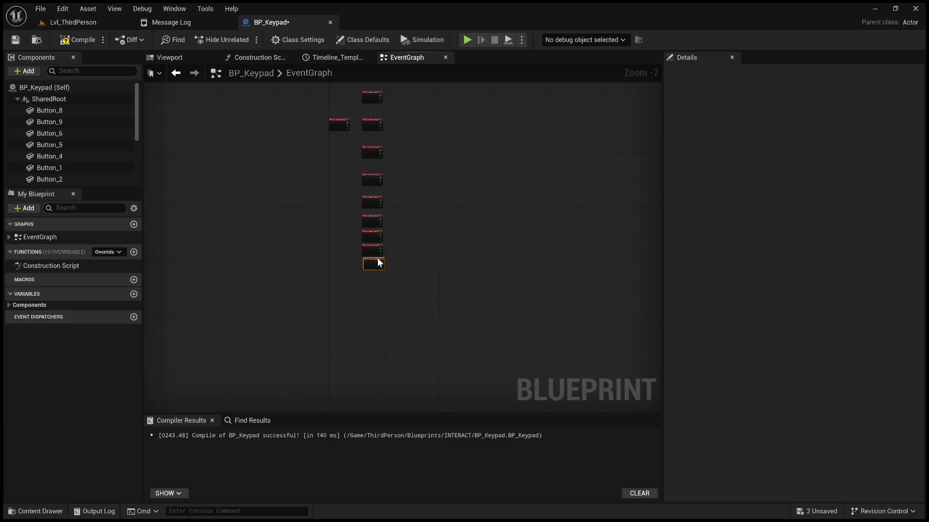
{"action": "scroll", "coordinate": [372, 253], "scroll_direction": "up", "scroll_amount": 4}
{"action": "left_click_drag", "start_coordinate": [311, 205], "coordinate": [522, 402]}
{"action": "left_click_drag", "start_coordinate": [521, 314], "coordinate": [548, 106]}
{"action": "mouse_move", "coordinate": [523, 175]}
{"action": "left_mouse_down"}
{"action": "mouse_move", "coordinate": [447, 106]}
{"action": "mouse_move", "coordinate": [389, 295]}
{"action": "mouse_move", "coordinate": [334, 358]}
{"action": "left_mouse_up"}
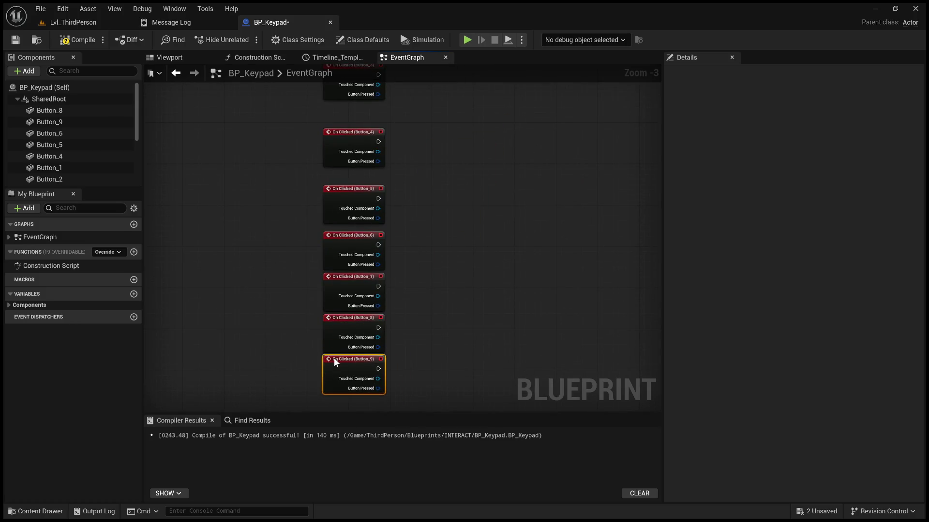
Step: Tighten the column so Button_0 through Button_5 sit directly above one another in order
{"action": "scroll", "coordinate": [365, 200], "scroll_direction": "up", "scroll_amount": 3}
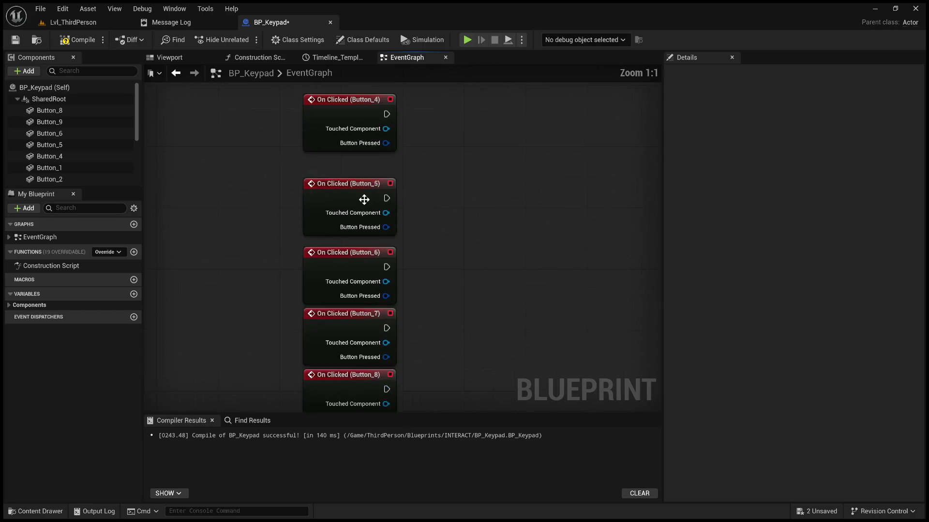
{"action": "left_click_drag", "start_coordinate": [365, 191], "coordinate": [367, 196]}
{"action": "left_click_drag", "start_coordinate": [360, 118], "coordinate": [362, 137]}
{"action": "left_click_drag", "start_coordinate": [391, 172], "coordinate": [398, 241]}
{"action": "left_click_drag", "start_coordinate": [394, 166], "coordinate": [394, 291]}
{"action": "left_click_drag", "start_coordinate": [376, 145], "coordinate": [376, 336]}
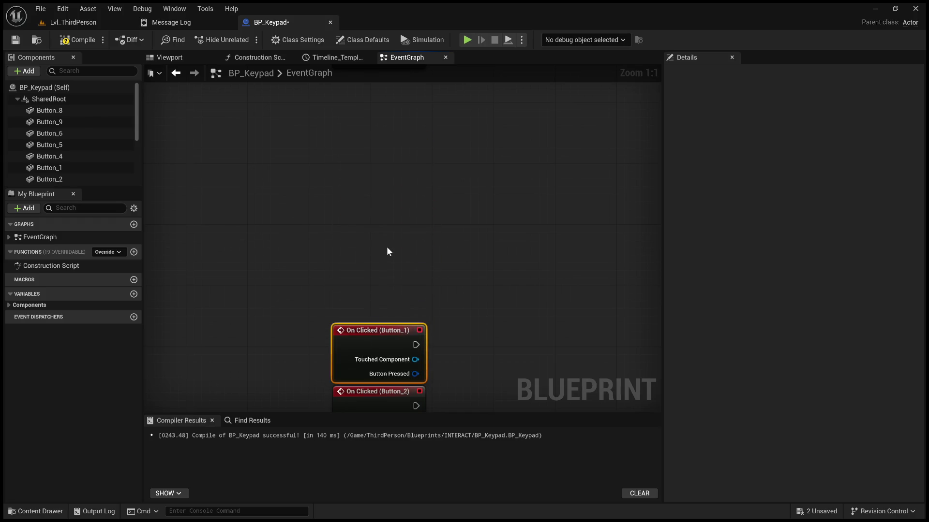
{"action": "scroll", "coordinate": [387, 246], "scroll_direction": "down", "scroll_amount": 4}
{"action": "scroll", "coordinate": [385, 245], "scroll_direction": "up", "scroll_amount": 3}
{"action": "mouse_move", "coordinate": [377, 111]}
{"action": "left_mouse_down"}
{"action": "mouse_move", "coordinate": [403, 233]}
{"action": "mouse_move", "coordinate": [376, 330]}
{"action": "left_mouse_up"}
Step: Marquee-select all ten On Clicked events and move the column under the Timeline chain
{"action": "scroll", "coordinate": [501, 391], "scroll_direction": "down", "scroll_amount": 10}
{"action": "scroll", "coordinate": [494, 390], "scroll_direction": "up", "scroll_amount": 5}
{"action": "left_click_drag", "start_coordinate": [337, 156], "coordinate": [408, 385]}
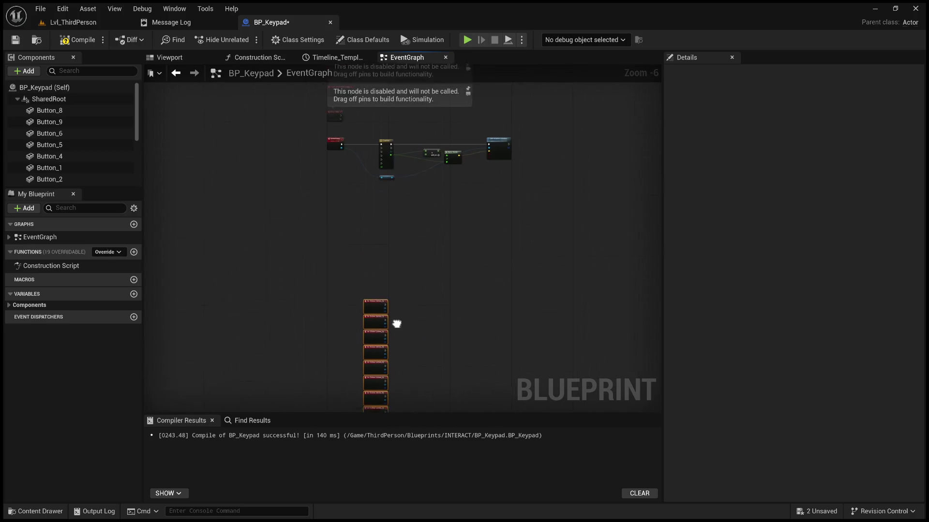
{"action": "mouse_move", "coordinate": [384, 309]}
{"action": "left_mouse_down"}
{"action": "mouse_move", "coordinate": [364, 234]}
{"action": "mouse_move", "coordinate": [379, 218]}
{"action": "mouse_move", "coordinate": [342, 207]}
{"action": "left_mouse_up"}
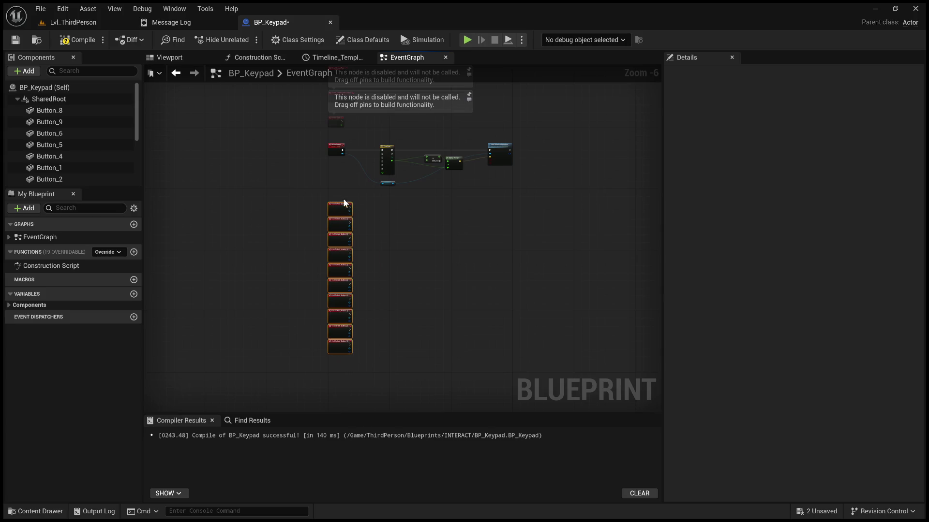
{"action": "scroll", "coordinate": [342, 206], "scroll_direction": "up", "scroll_amount": 5}
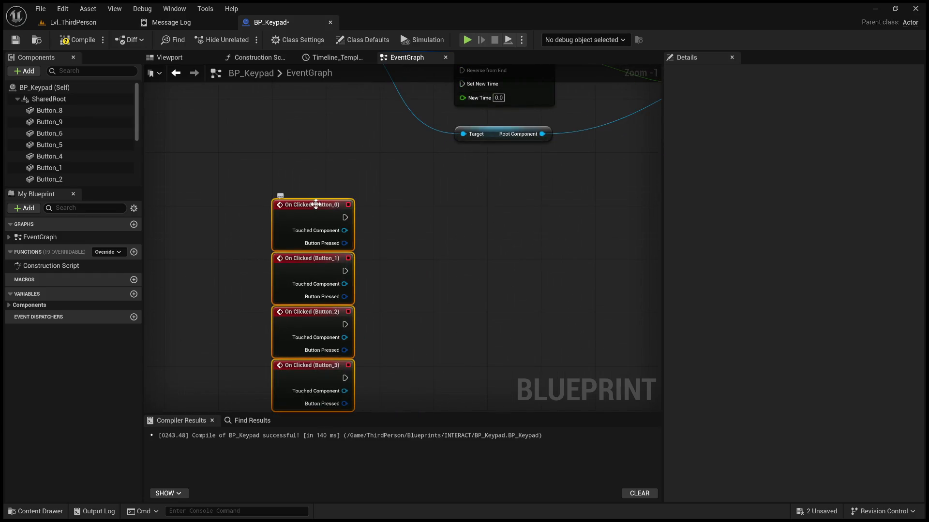
{"action": "left_click", "coordinate": [405, 214]}
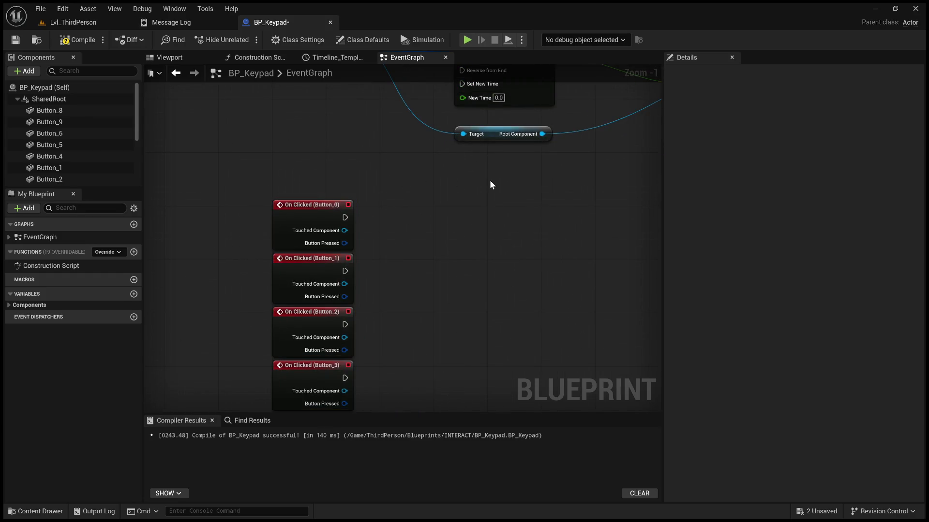
{"action": "left_click_drag", "start_coordinate": [470, 174], "coordinate": [452, 274]}
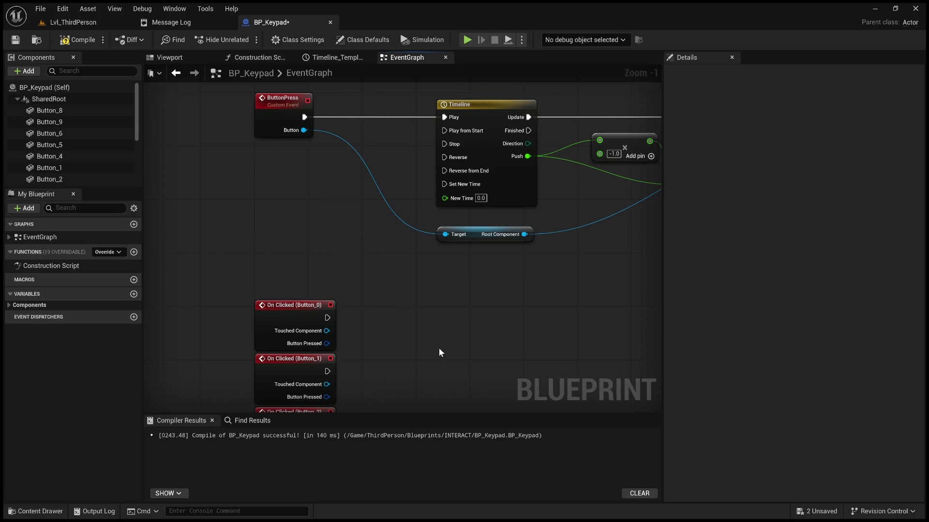
Step: Paste a Button Press call and wire On Clicked (Button_0) execution into it, undoing a stray wire
{"action": "key", "text": "ctrl+v"}
{"action": "mouse_move", "coordinate": [331, 318]}
{"action": "left_mouse_down"}
{"action": "mouse_move", "coordinate": [391, 325]}
{"action": "mouse_move", "coordinate": [430, 302]}
{"action": "left_mouse_up"}
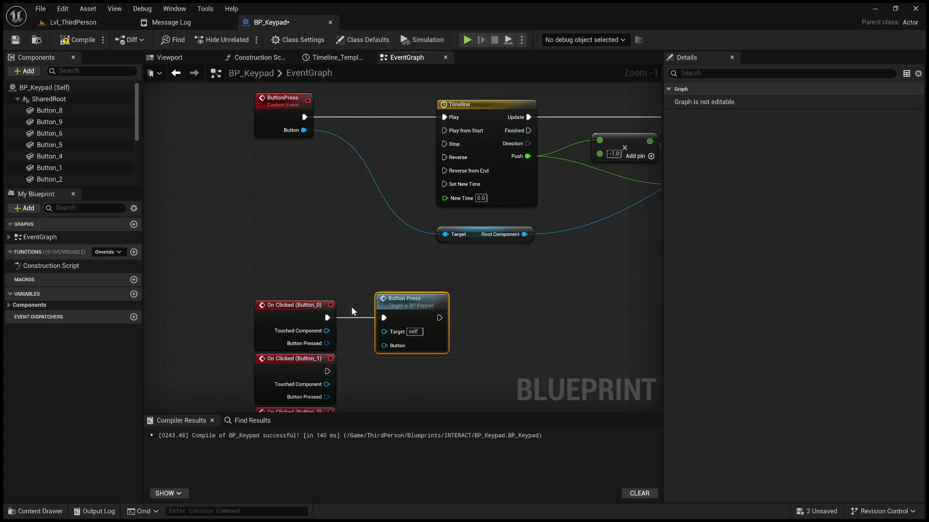
{"action": "left_click_drag", "start_coordinate": [326, 331], "coordinate": [363, 351]}
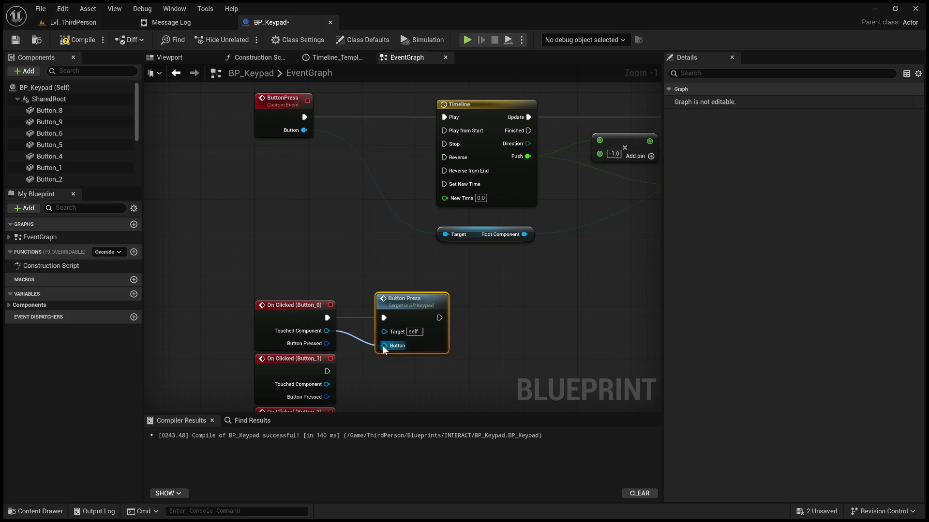
{"action": "key", "text": "ctrl+z"}
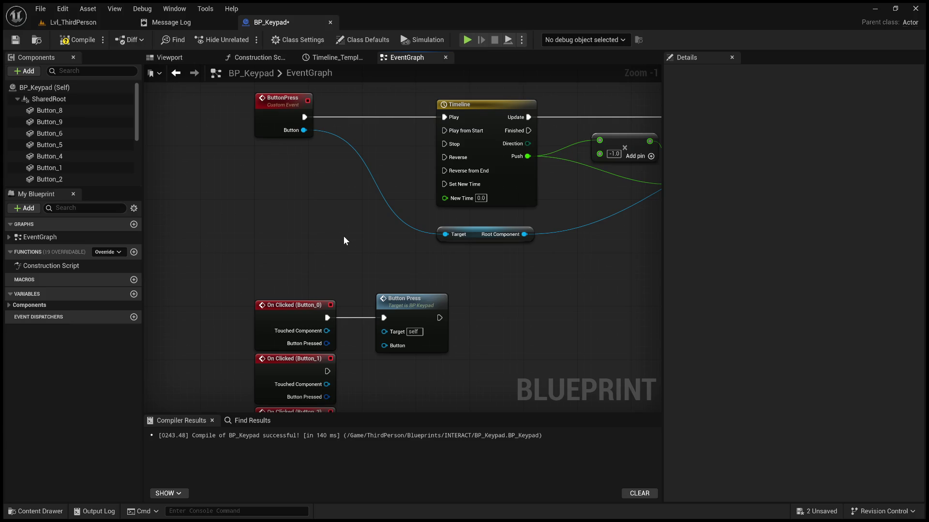
Step: Drag from Button Pressed to add a Set members in Key node, then delete it
{"action": "mouse_move", "coordinate": [344, 237]}
{"action": "left_mouse_down"}
{"action": "mouse_move", "coordinate": [311, 217]}
{"action": "mouse_move", "coordinate": [361, 322]}
{"action": "left_mouse_up"}
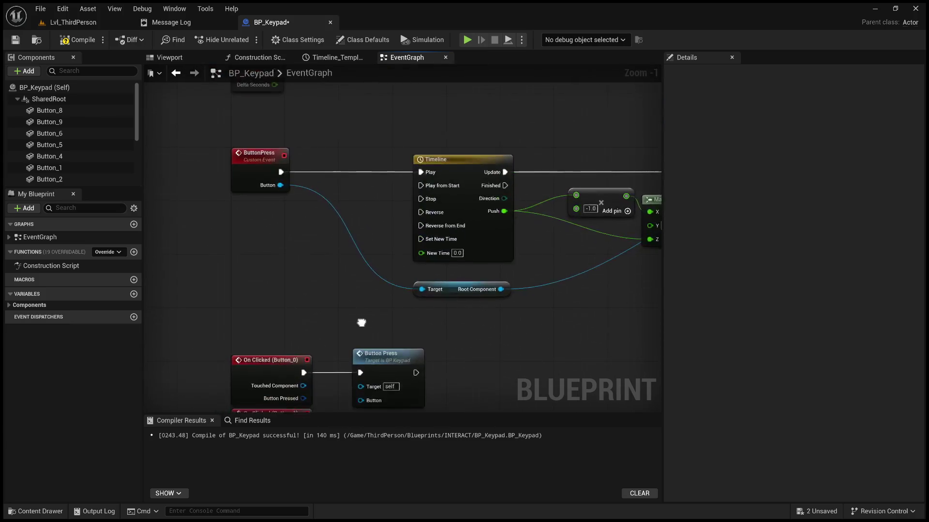
{"action": "mouse_move", "coordinate": [456, 292]}
{"action": "left_mouse_down"}
{"action": "mouse_move", "coordinate": [156, 311]}
{"action": "mouse_move", "coordinate": [435, 290]}
{"action": "mouse_move", "coordinate": [416, 218]}
{"action": "left_mouse_up"}
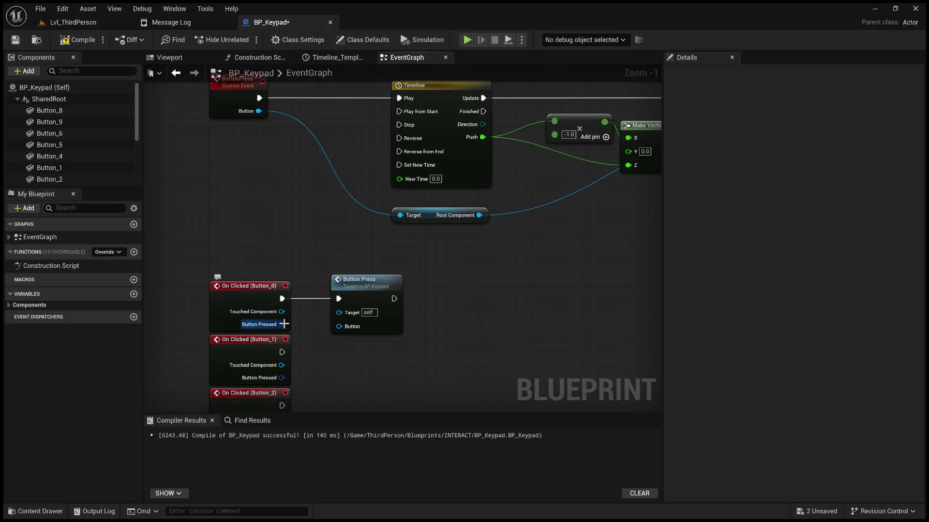
{"action": "left_click_drag", "start_coordinate": [284, 324], "coordinate": [448, 316]}
{"action": "left_click_drag", "start_coordinate": [281, 324], "coordinate": [486, 313]}
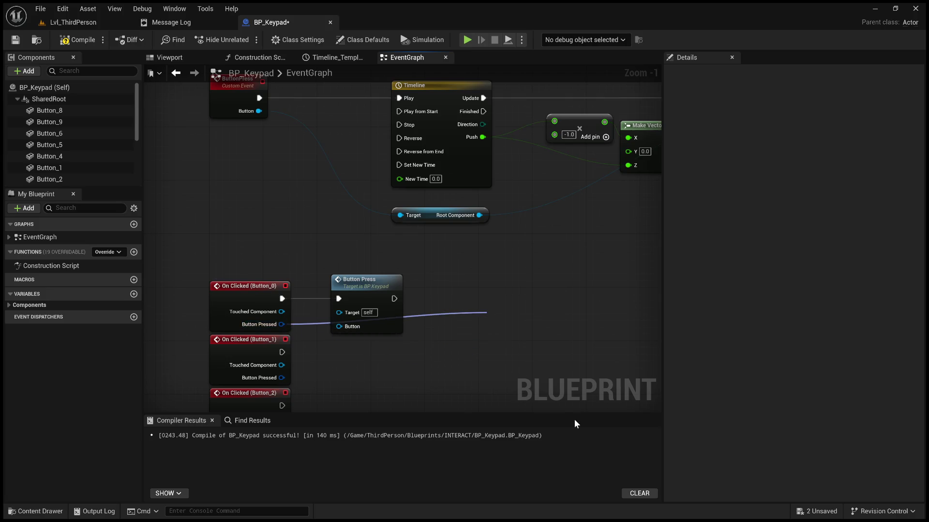
{"action": "left_click", "coordinate": [553, 500]}
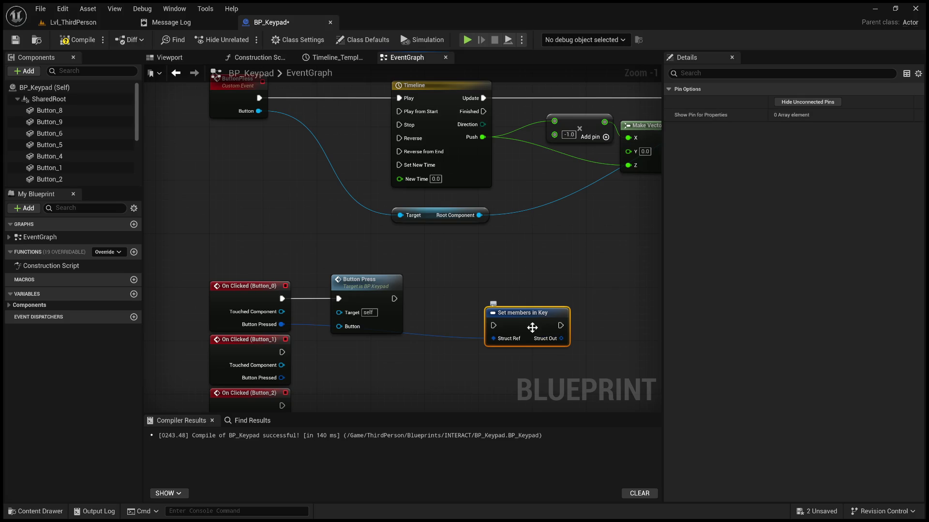
{"action": "key", "text": "Delete"}
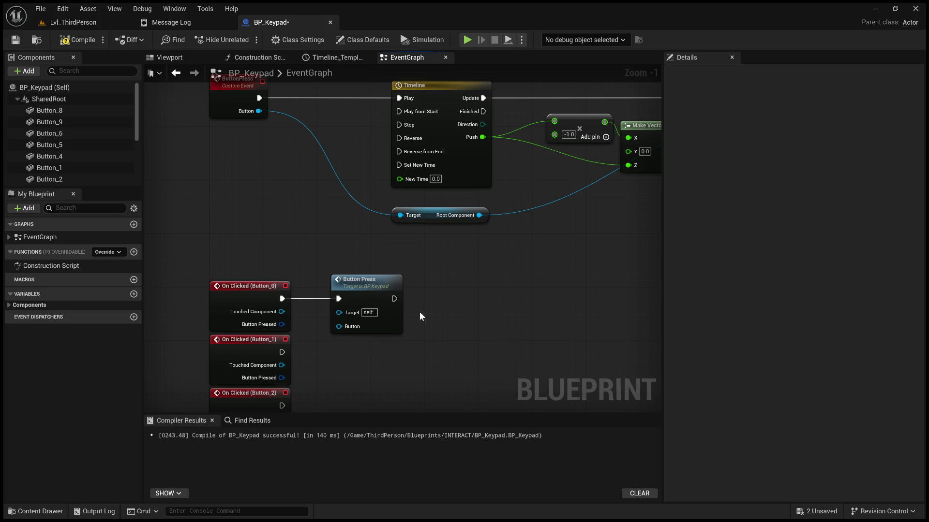
Step: Delete the Root Component getter node feeding Add Relative Location's Target
{"action": "scroll", "coordinate": [328, 209], "scroll_direction": "up", "scroll_amount": 1}
{"action": "left_click_drag", "start_coordinate": [341, 289], "coordinate": [316, 259]}
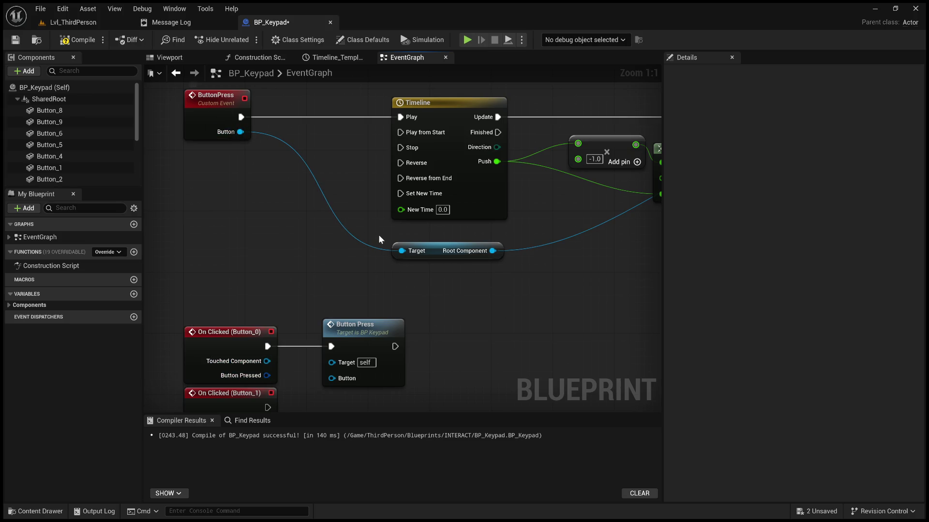
{"action": "left_click", "coordinate": [429, 249]}
{"action": "key", "text": "Delete"}
Step: Inspect the ButtonPress event, then test-wire Touched Component to Button Press's Target and detach it
{"action": "left_click", "coordinate": [225, 131]}
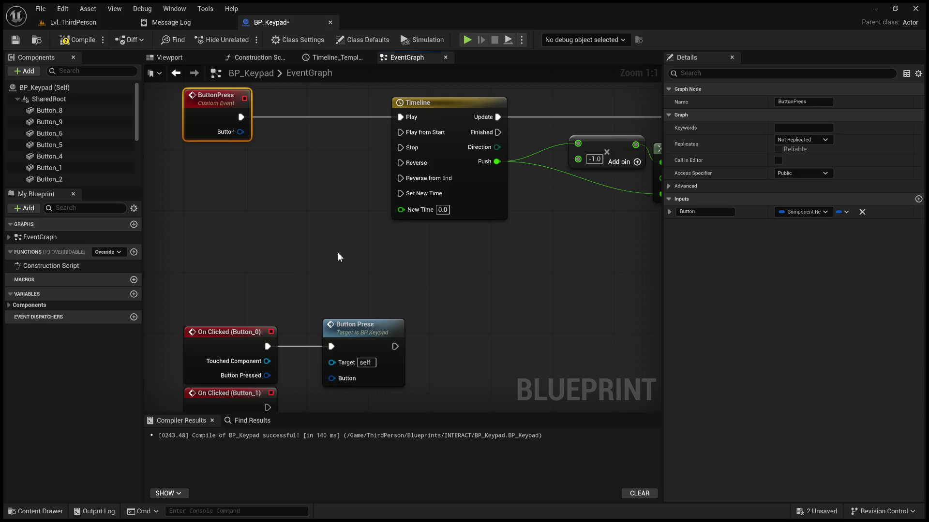
{"action": "left_click_drag", "start_coordinate": [267, 361], "coordinate": [337, 365]}
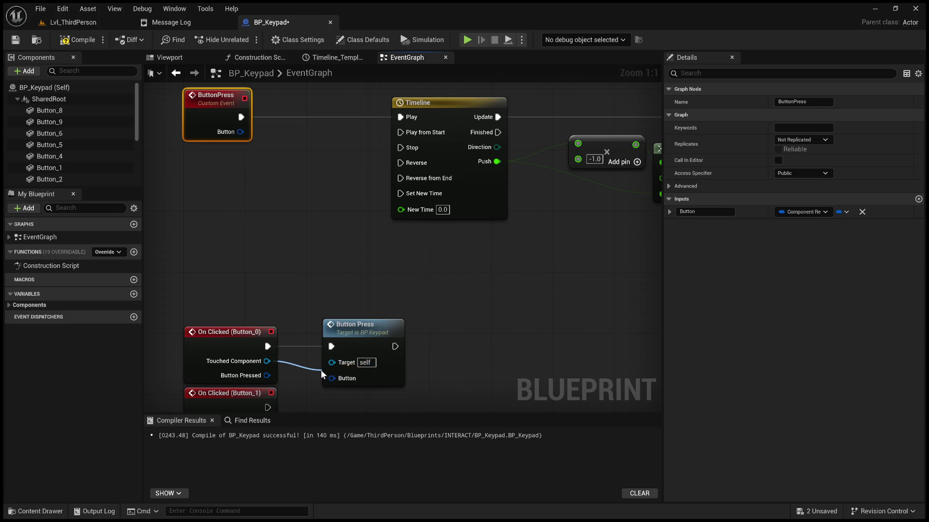
{"action": "mouse_move", "coordinate": [364, 365]}
{"action": "left_mouse_down"}
{"action": "mouse_move", "coordinate": [511, 308]}
{"action": "mouse_move", "coordinate": [360, 251]}
{"action": "mouse_move", "coordinate": [434, 288]}
{"action": "mouse_move", "coordinate": [535, 271]}
{"action": "mouse_move", "coordinate": [199, 303]}
{"action": "mouse_move", "coordinate": [285, 299]}
{"action": "mouse_move", "coordinate": [369, 271]}
{"action": "mouse_move", "coordinate": [298, 257]}
{"action": "mouse_move", "coordinate": [283, 315]}
{"action": "left_mouse_up"}
Step: Drag from Touched Component to create an Add Relative Rotation node
{"action": "scroll", "coordinate": [286, 300], "scroll_direction": "down", "scroll_amount": 1}
{"action": "left_click_drag", "start_coordinate": [215, 331], "coordinate": [286, 263]}
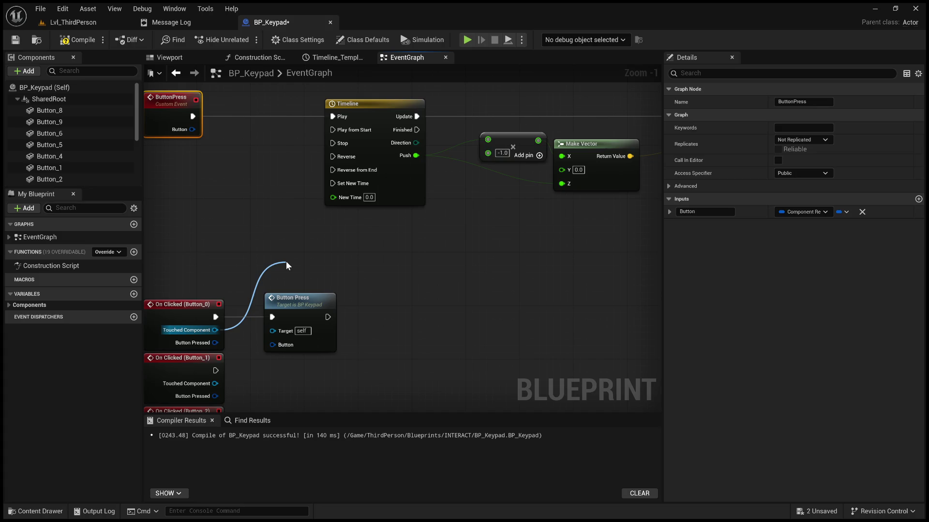
{"action": "left_click_drag", "start_coordinate": [286, 261], "coordinate": [286, 262]}
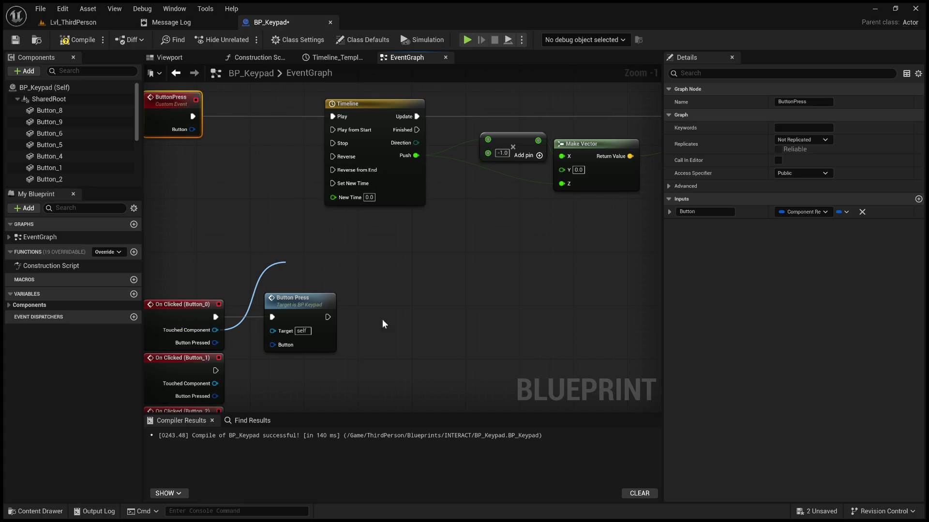
{"action": "left_click", "coordinate": [388, 326]}
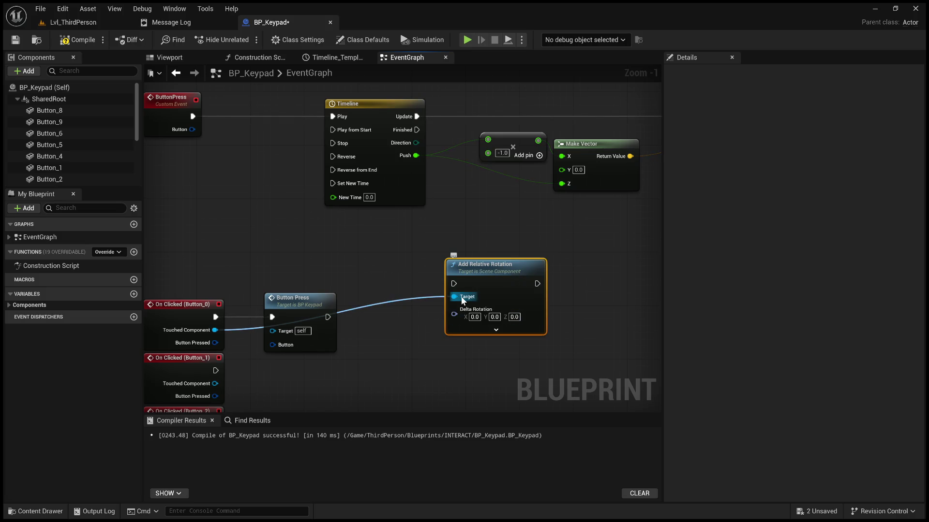
Step: Check the ButtonPress event's Scene Component input, then delete the Add Relative Rotation node
{"action": "left_click", "coordinate": [202, 131]}
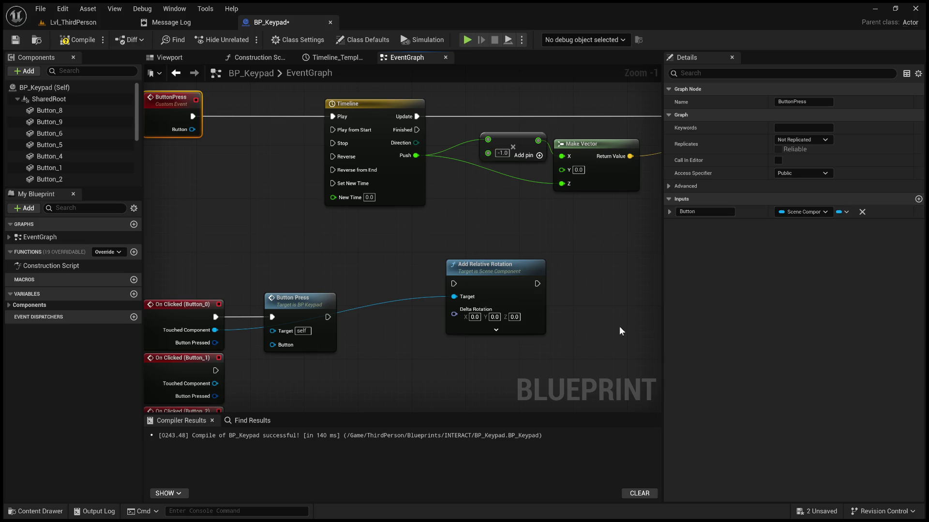
{"action": "left_click", "coordinate": [406, 238]}
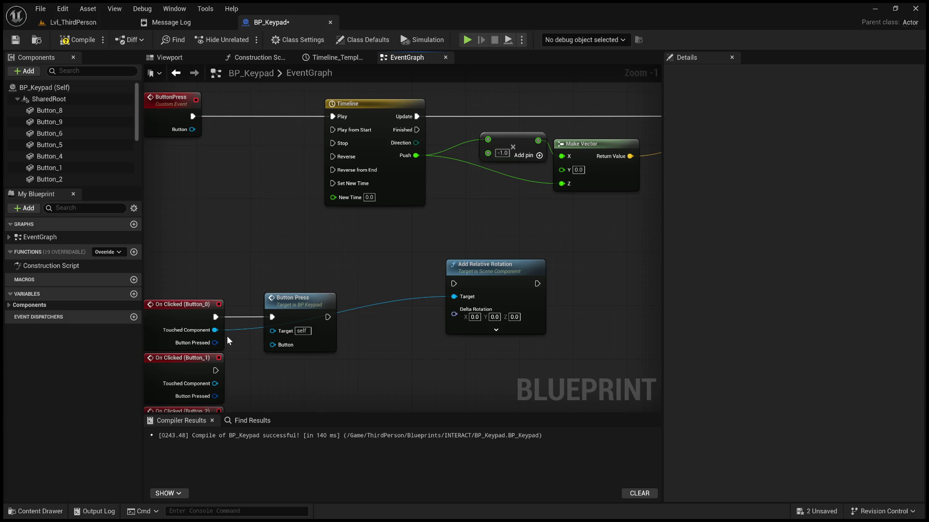
{"action": "left_click_drag", "start_coordinate": [215, 329], "coordinate": [273, 337]}
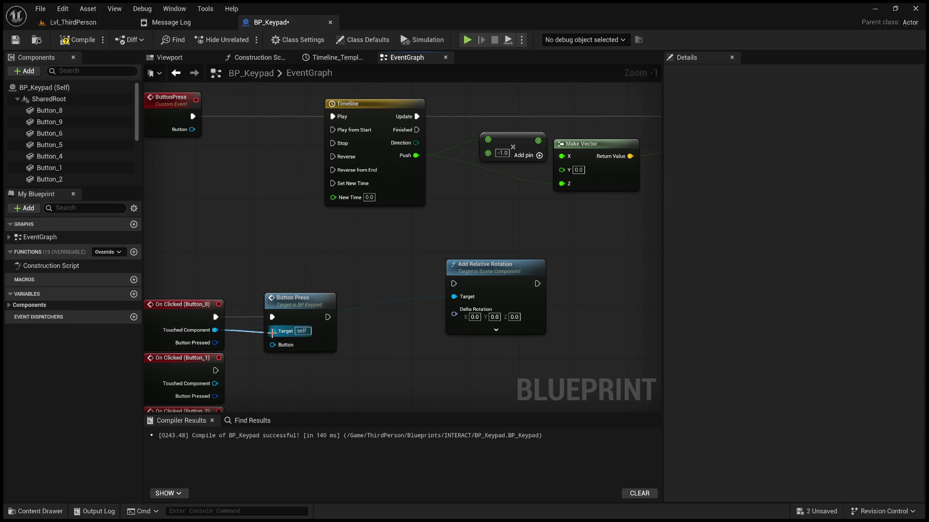
{"action": "left_click", "coordinate": [450, 311]}
{"action": "key", "text": "Delete"}
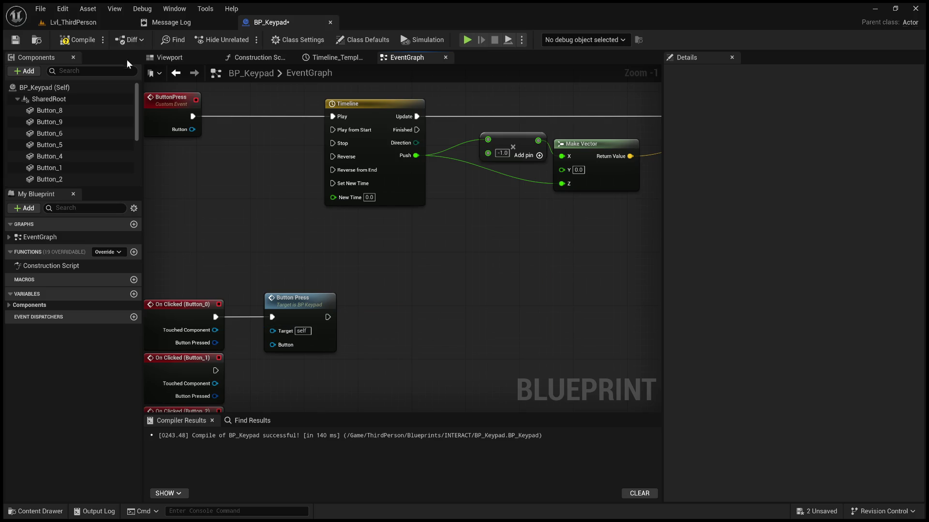
Step: Compile, break the Update link, and move the Touched Component wire onto Button Press's Button input
{"action": "left_click", "coordinate": [75, 44]}
{"action": "scroll", "coordinate": [318, 251], "scroll_direction": "down", "scroll_amount": 4}
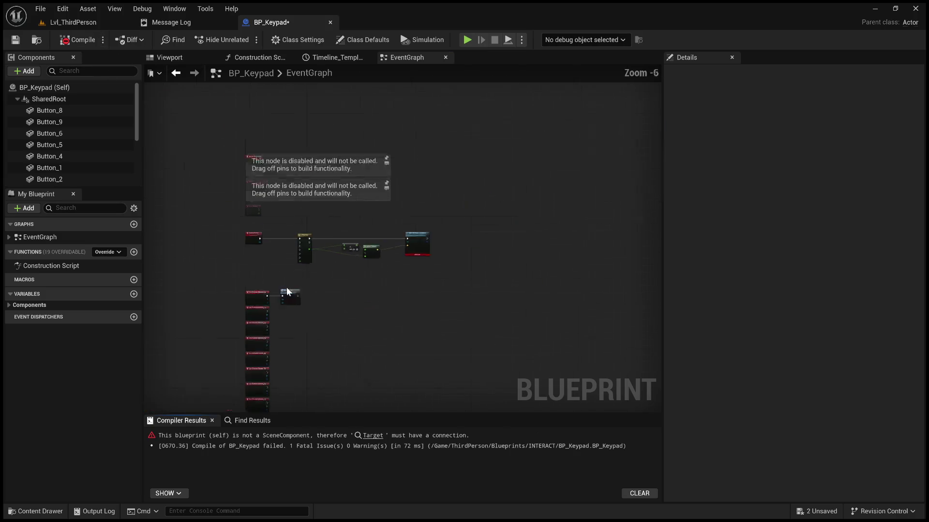
{"action": "scroll", "coordinate": [413, 251], "scroll_direction": "up", "scroll_amount": 3}
{"action": "mouse_move", "coordinate": [440, 279]}
{"action": "left_mouse_down"}
{"action": "mouse_move", "coordinate": [439, 263]}
{"action": "mouse_move", "coordinate": [505, 269]}
{"action": "left_mouse_up"}
{"action": "left_click", "coordinate": [467, 220], "text": "alt"}
{"action": "left_click", "coordinate": [79, 45]}
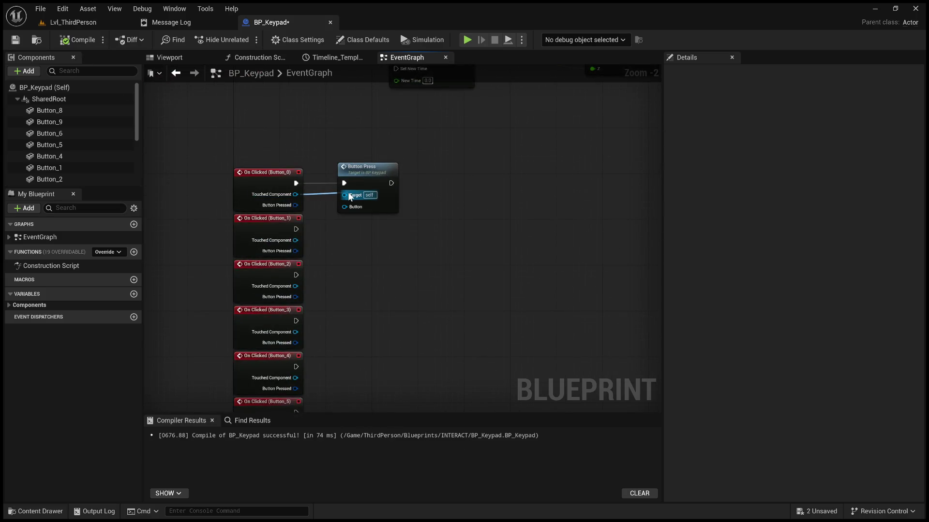
{"action": "left_click_drag", "start_coordinate": [348, 192], "coordinate": [345, 207]}
Step: Wire ButtonPress's Button into Add Relative Location's Target and reconnect Timeline Update to it
{"action": "left_click_drag", "start_coordinate": [374, 146], "coordinate": [338, 274]}
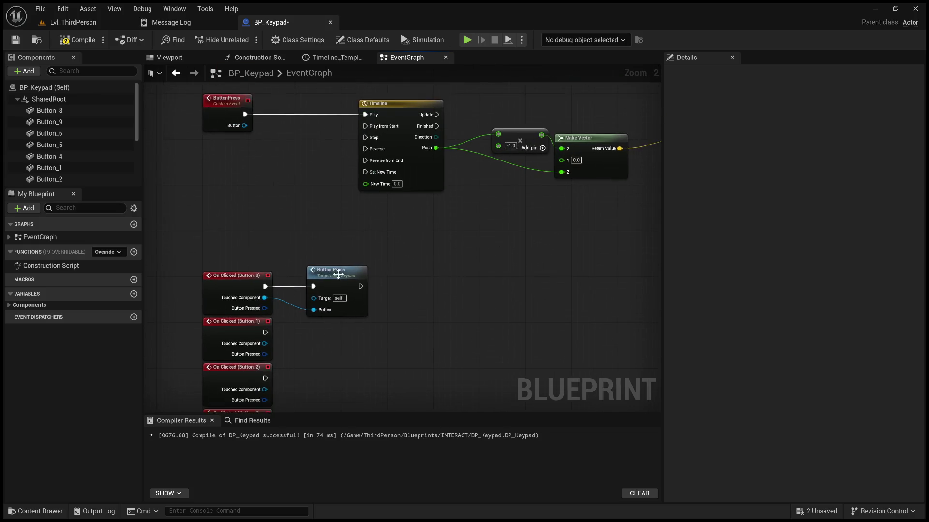
{"action": "left_click_drag", "start_coordinate": [365, 200], "coordinate": [255, 214]}
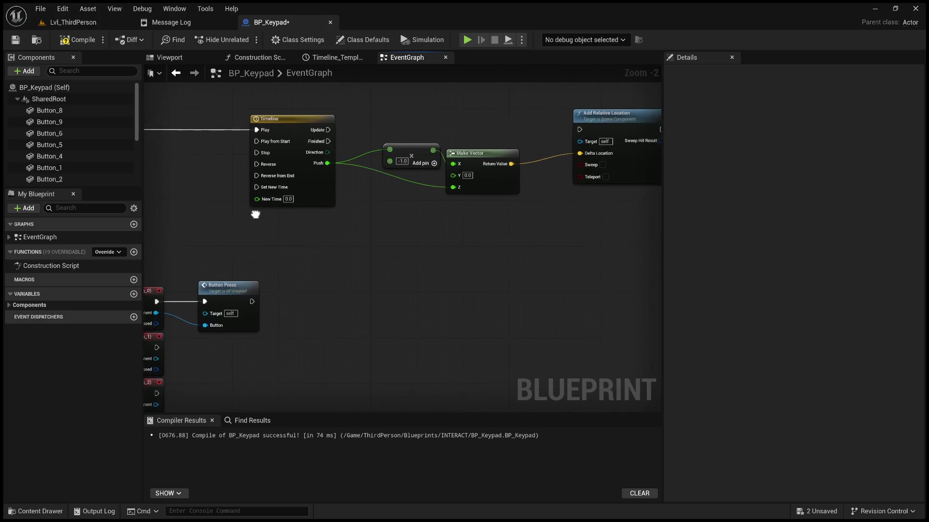
{"action": "scroll", "coordinate": [255, 214], "scroll_direction": "down", "scroll_amount": 1}
{"action": "mouse_move", "coordinate": [184, 176]}
{"action": "left_mouse_down"}
{"action": "mouse_move", "coordinate": [249, 193]}
{"action": "mouse_move", "coordinate": [577, 169]}
{"action": "left_mouse_up"}
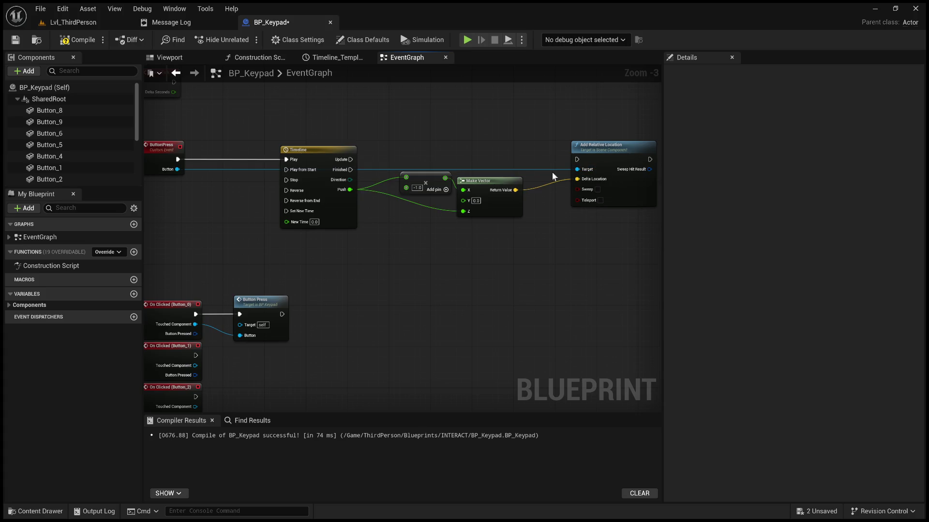
{"action": "mouse_move", "coordinate": [350, 160]}
{"action": "left_mouse_down"}
{"action": "mouse_move", "coordinate": [584, 155]}
{"action": "mouse_move", "coordinate": [578, 160]}
{"action": "left_mouse_up"}
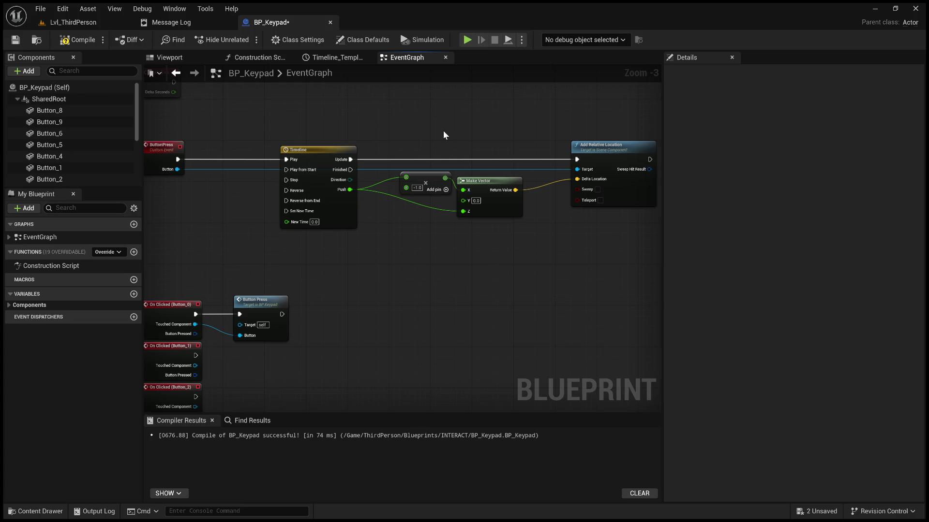
{"action": "mouse_move", "coordinate": [465, 130]}
{"action": "left_mouse_down"}
{"action": "mouse_move", "coordinate": [473, 207]}
{"action": "mouse_move", "coordinate": [422, 205]}
{"action": "left_mouse_up"}
{"action": "scroll", "coordinate": [423, 204], "scroll_direction": "up", "scroll_amount": 3}
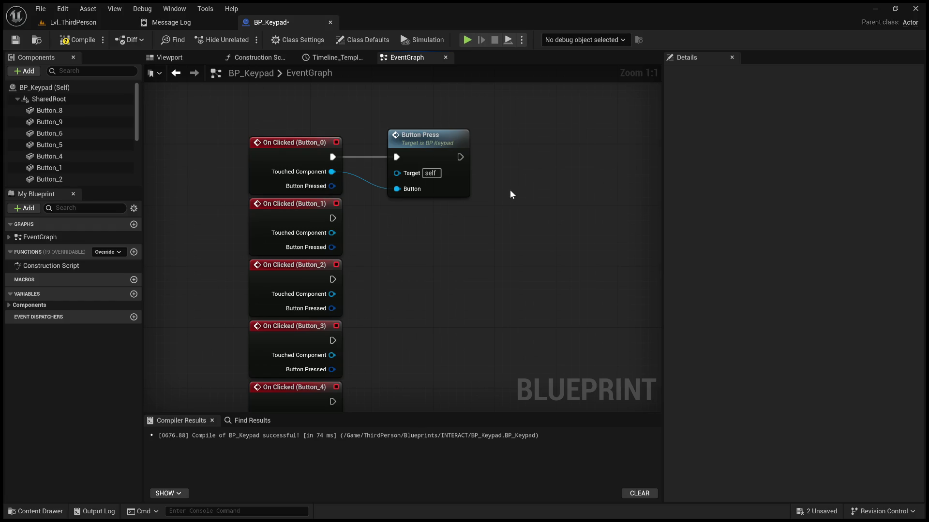
Step: Duplicate the Button Press call node with copy-paste and place the copy under the original
{"action": "left_click", "coordinate": [425, 144]}
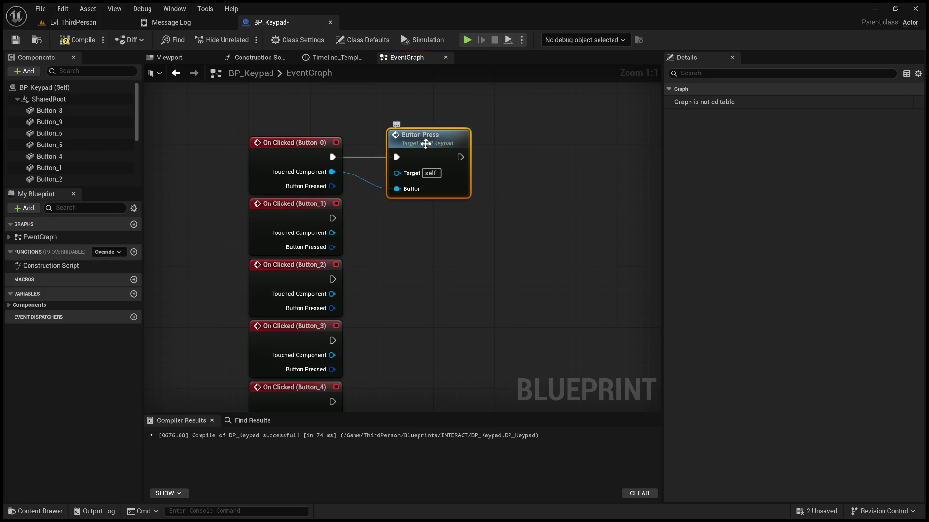
{"action": "key", "text": "ctrl+c"}
{"action": "key", "text": "ctrl+v"}
{"action": "mouse_move", "coordinate": [531, 179]}
{"action": "left_mouse_down"}
{"action": "mouse_move", "coordinate": [411, 211]}
{"action": "mouse_move", "coordinate": [420, 207]}
{"action": "left_mouse_up"}
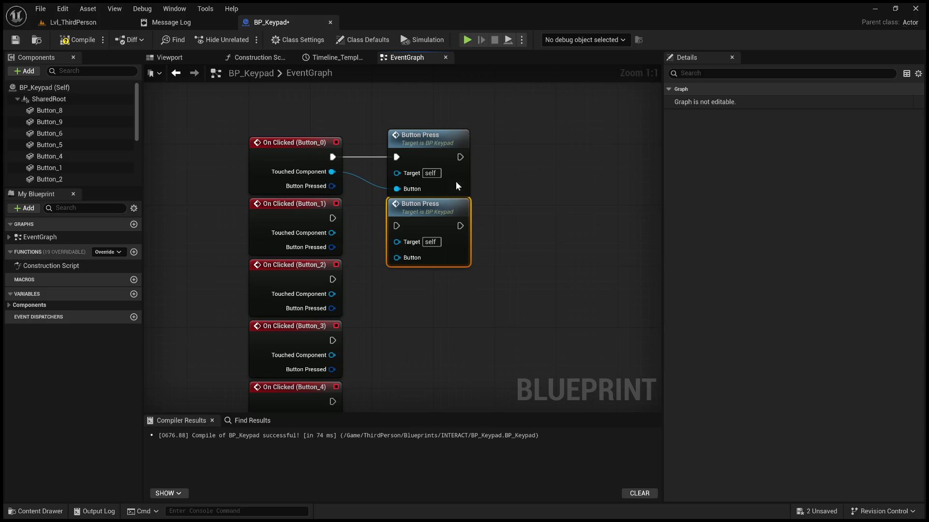
Step: Marquee-select the On Clicked events for Button_2 through Button_9 to clear room
{"action": "left_click", "coordinate": [384, 298]}
{"action": "scroll", "coordinate": [436, 290], "scroll_direction": "down", "scroll_amount": 2}
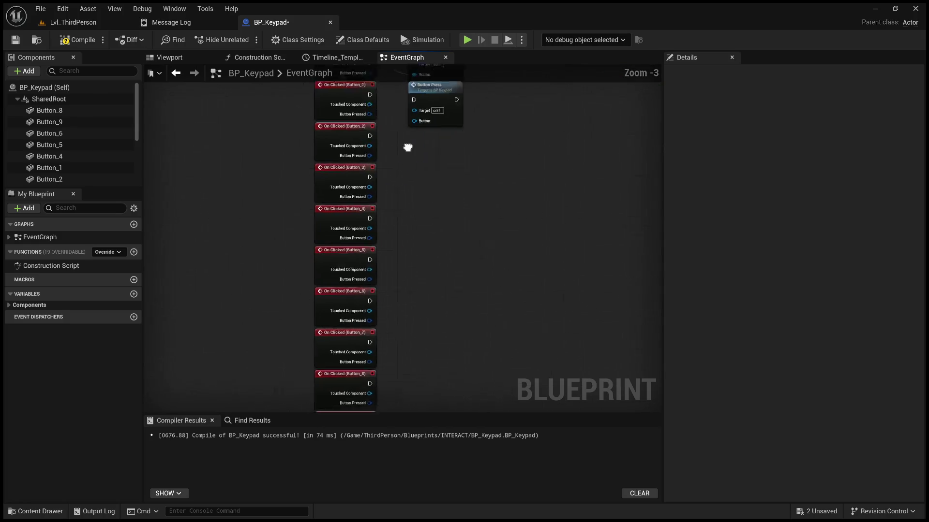
{"action": "scroll", "coordinate": [407, 148], "scroll_direction": "down", "scroll_amount": 4}
{"action": "scroll", "coordinate": [405, 207], "scroll_direction": "up", "scroll_amount": 2}
{"action": "mouse_move", "coordinate": [433, 321]}
{"action": "left_mouse_down"}
{"action": "mouse_move", "coordinate": [318, 74]}
{"action": "mouse_move", "coordinate": [326, 97]}
{"action": "mouse_move", "coordinate": [377, 112]}
{"action": "left_mouse_up"}
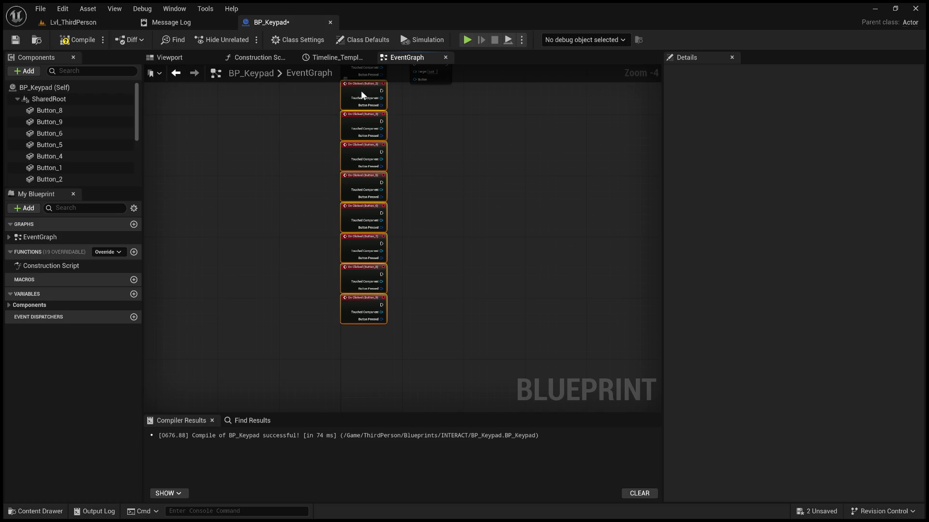
{"action": "scroll", "coordinate": [411, 225], "scroll_direction": "up", "scroll_amount": 3}
{"action": "left_click", "coordinate": [388, 224]}
Step: Wire On Clicked (Button_1) exec and Touched Component into the second Button Press node
{"action": "left_click", "coordinate": [347, 200]}
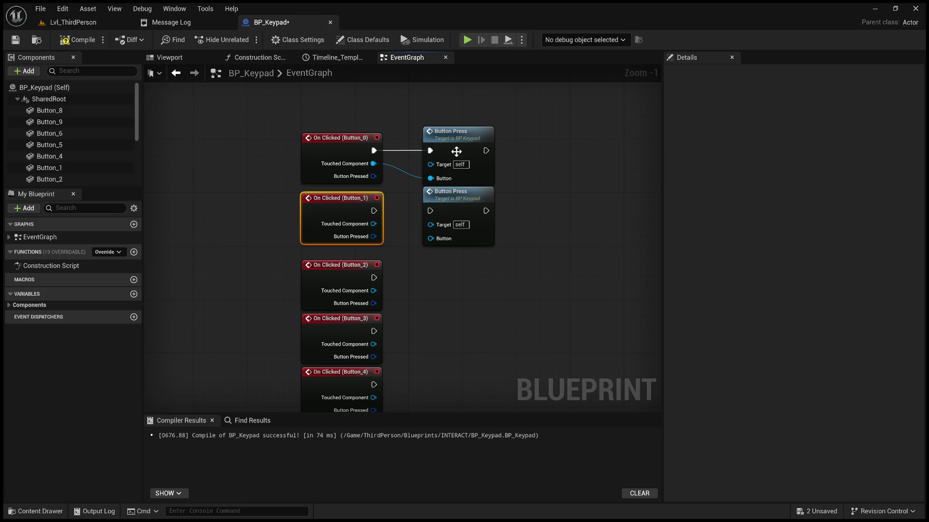
{"action": "left_click_drag", "start_coordinate": [375, 210], "coordinate": [434, 208]}
{"action": "left_click", "coordinate": [440, 205]}
{"action": "scroll", "coordinate": [439, 202], "scroll_direction": "up", "scroll_amount": 1}
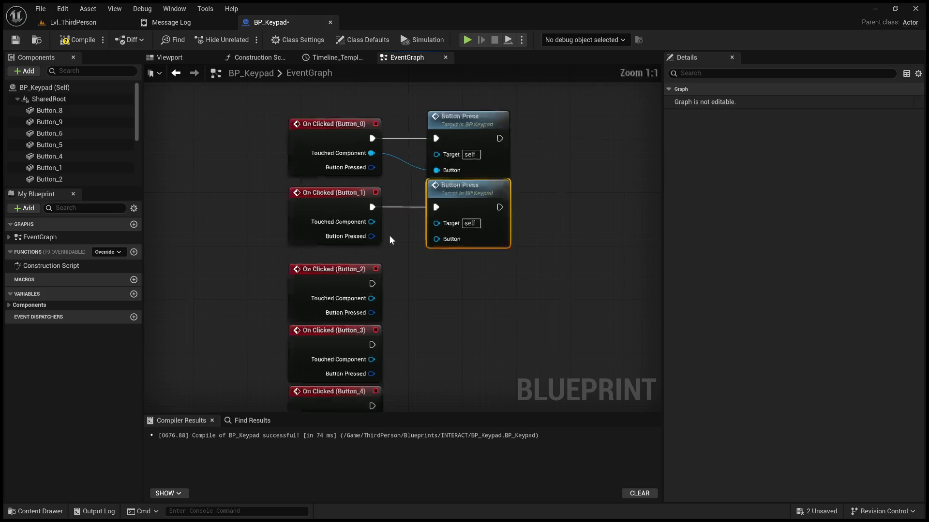
{"action": "left_click_drag", "start_coordinate": [371, 222], "coordinate": [437, 226]}
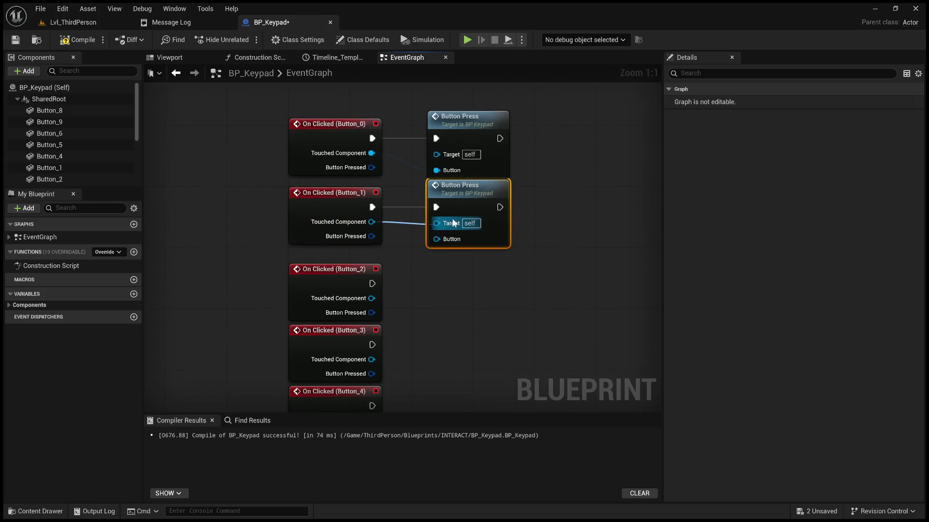
{"action": "left_click", "coordinate": [605, 213]}
{"action": "left_click_drag", "start_coordinate": [372, 222], "coordinate": [437, 240]}
Step: Copy the second Button Press node and paste further copies below it
{"action": "left_click", "coordinate": [474, 191]}
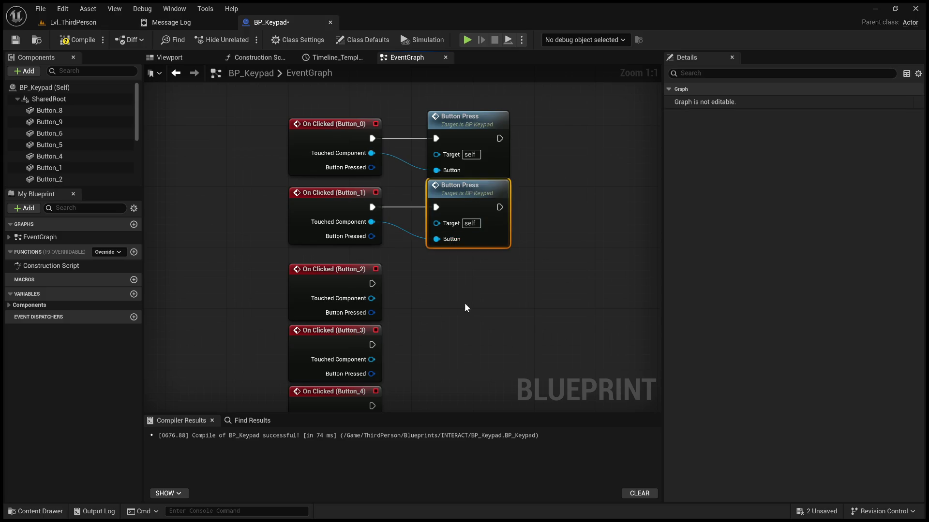
{"action": "key", "text": "ctrl+c"}
{"action": "key", "text": "ctrl+v"}
{"action": "mouse_move", "coordinate": [479, 305]}
{"action": "left_mouse_down"}
{"action": "mouse_move", "coordinate": [449, 265]}
{"action": "mouse_move", "coordinate": [410, 256]}
{"action": "mouse_move", "coordinate": [353, 219]}
{"action": "left_mouse_up"}
{"action": "key", "text": "ctrl+v"}
{"action": "key", "text": "ctrl+v"}
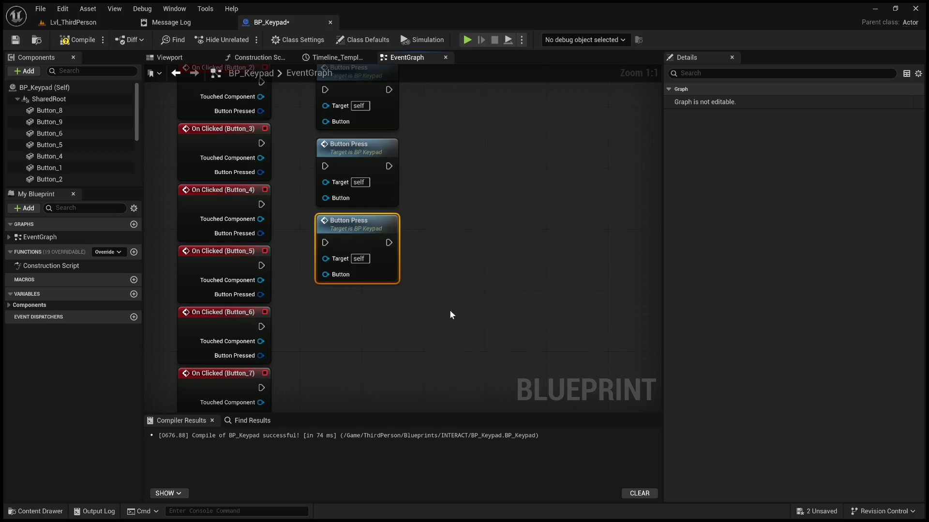
Step: Paste four more Button Press nodes and line them up in a column
{"action": "key", "text": "ctrl+v"}
{"action": "left_click_drag", "start_coordinate": [394, 260], "coordinate": [345, 228]}
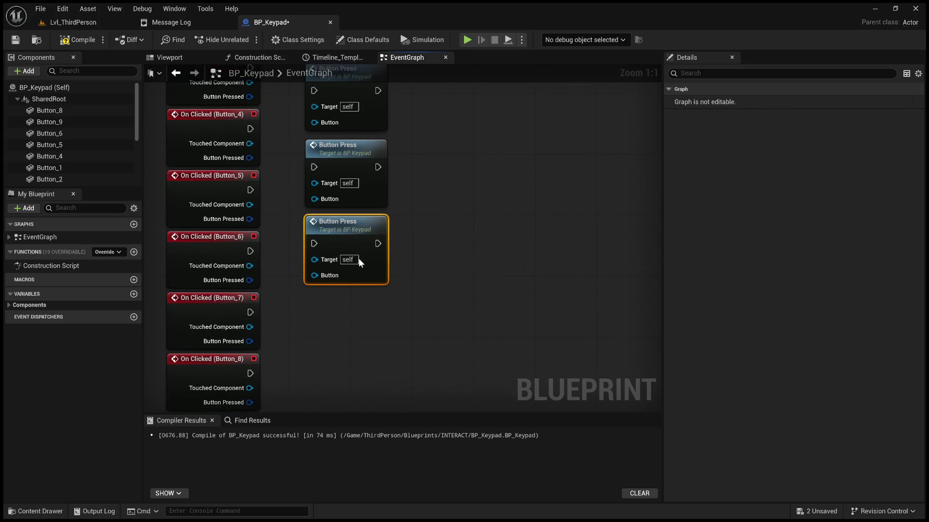
{"action": "key", "text": "ctrl+v"}
{"action": "left_click_drag", "start_coordinate": [412, 263], "coordinate": [347, 231]}
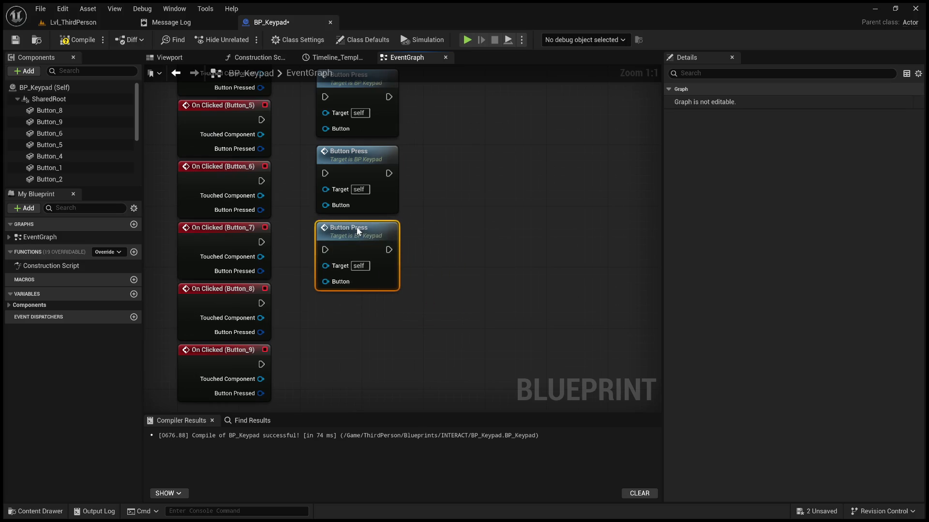
{"action": "left_click", "coordinate": [432, 263]}
{"action": "key", "text": "ctrl+v"}
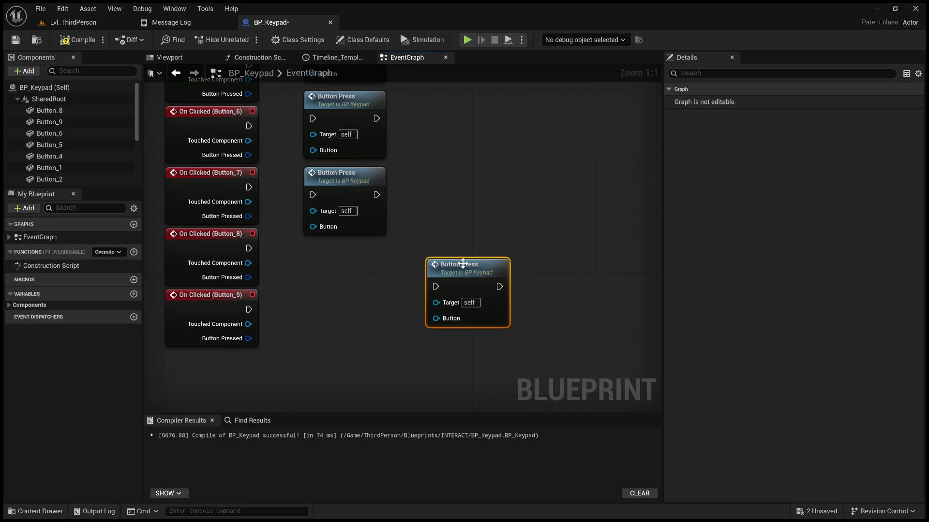
{"action": "left_click_drag", "start_coordinate": [461, 264], "coordinate": [341, 248]}
{"action": "key", "text": "ctrl+v"}
{"action": "mouse_move", "coordinate": [470, 278]}
{"action": "left_mouse_down"}
{"action": "mouse_move", "coordinate": [334, 320]}
{"action": "mouse_move", "coordinate": [477, 321]}
{"action": "mouse_move", "coordinate": [429, 414]}
{"action": "left_mouse_up"}
Step: Wire On Clicked Button_2 through Button_5 exec and Touched Component into their Button Press nodes
{"action": "left_click_drag", "start_coordinate": [379, 258], "coordinate": [448, 267]}
{"action": "mouse_move", "coordinate": [377, 273]}
{"action": "left_mouse_down"}
{"action": "mouse_move", "coordinate": [441, 298]}
{"action": "mouse_move", "coordinate": [370, 236]}
{"action": "mouse_move", "coordinate": [420, 258]}
{"action": "left_mouse_up"}
{"action": "mouse_move", "coordinate": [356, 249]}
{"action": "left_mouse_down"}
{"action": "mouse_move", "coordinate": [421, 290]}
{"action": "mouse_move", "coordinate": [379, 241]}
{"action": "mouse_move", "coordinate": [381, 215]}
{"action": "mouse_move", "coordinate": [386, 237]}
{"action": "mouse_move", "coordinate": [397, 237]}
{"action": "left_mouse_up"}
{"action": "mouse_move", "coordinate": [334, 214]}
{"action": "left_mouse_down"}
{"action": "mouse_move", "coordinate": [399, 269]}
{"action": "mouse_move", "coordinate": [329, 161]}
{"action": "mouse_move", "coordinate": [373, 234]}
{"action": "mouse_move", "coordinate": [380, 222]}
{"action": "left_mouse_up"}
{"action": "left_click_drag", "start_coordinate": [315, 183], "coordinate": [381, 254]}
{"action": "scroll", "coordinate": [347, 118], "scroll_direction": "down", "scroll_amount": 2}
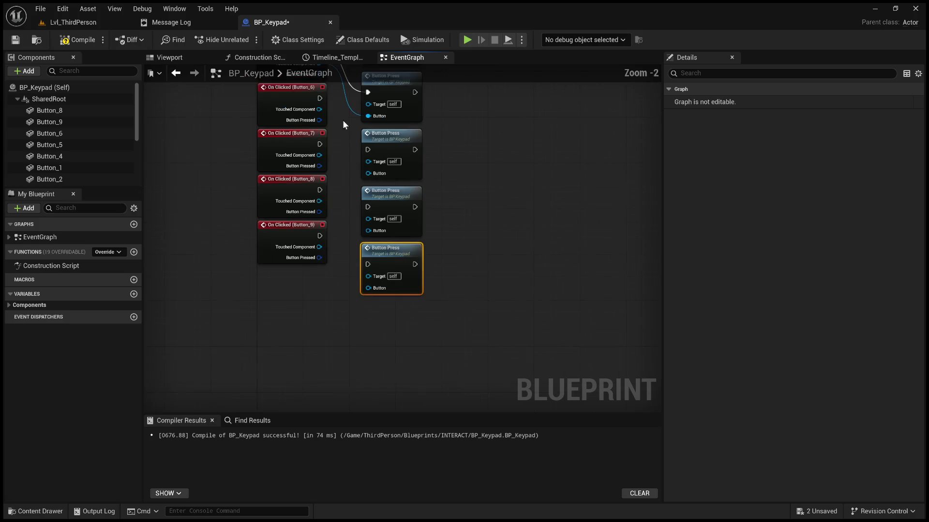
Step: Wire On Clicked Button_6 and Button_7 exec and Touched Component into Button Press calls
{"action": "left_click_drag", "start_coordinate": [319, 98], "coordinate": [368, 149]}
{"action": "left_click_drag", "start_coordinate": [320, 110], "coordinate": [373, 176]}
{"action": "mouse_move", "coordinate": [319, 144]}
{"action": "left_mouse_down"}
{"action": "mouse_move", "coordinate": [375, 207]}
{"action": "mouse_move", "coordinate": [363, 198]}
{"action": "left_mouse_up"}
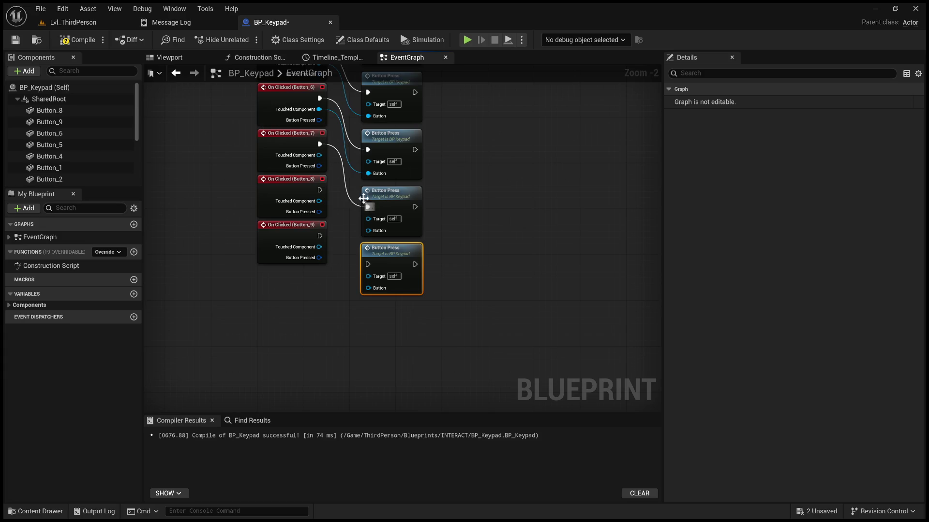
{"action": "left_click_drag", "start_coordinate": [319, 155], "coordinate": [369, 231]}
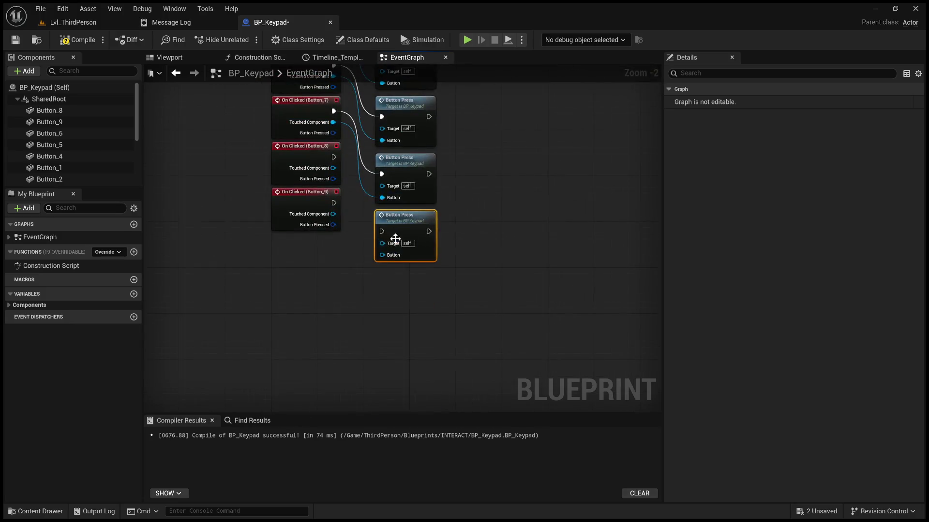
Step: Paste another Button Press node and wire Button_8 and Button_9 events into Button Press calls
{"action": "key", "text": "ctrl+v"}
{"action": "left_click_drag", "start_coordinate": [423, 291], "coordinate": [397, 274]}
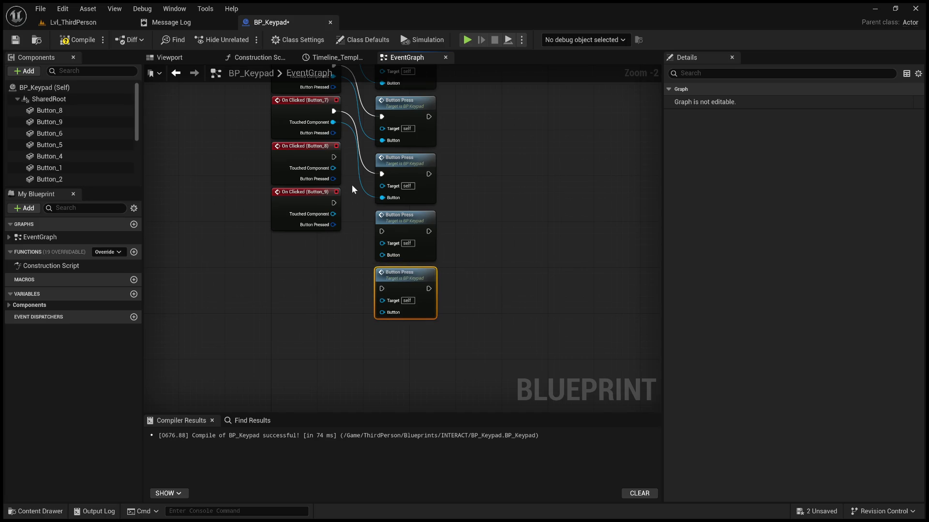
{"action": "left_click_drag", "start_coordinate": [334, 157], "coordinate": [382, 232]}
{"action": "left_click_drag", "start_coordinate": [333, 168], "coordinate": [382, 256]}
{"action": "left_click_drag", "start_coordinate": [334, 203], "coordinate": [382, 289]}
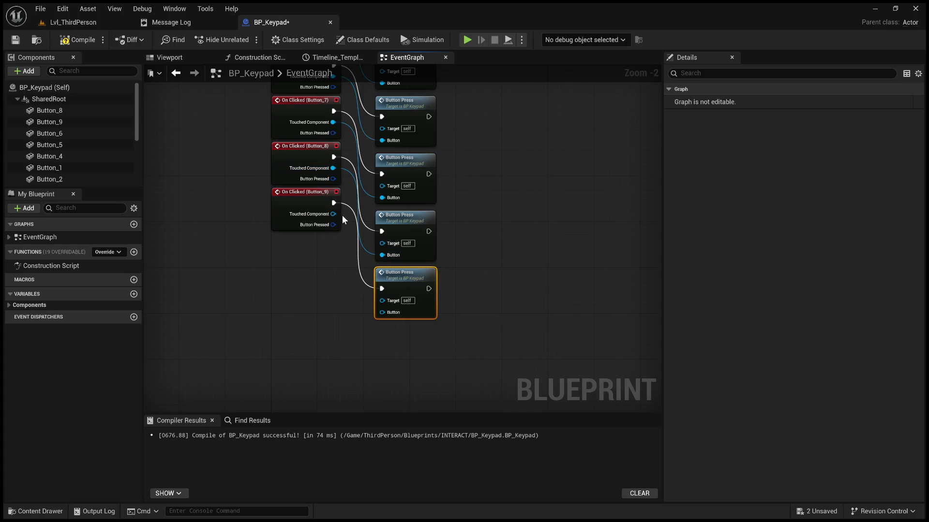
{"action": "left_click_drag", "start_coordinate": [333, 214], "coordinate": [382, 313]}
Step: Move On Clicked (Button_9) and (Button_8) beside their Button Press nodes
{"action": "scroll", "coordinate": [340, 269], "scroll_direction": "down", "scroll_amount": 1}
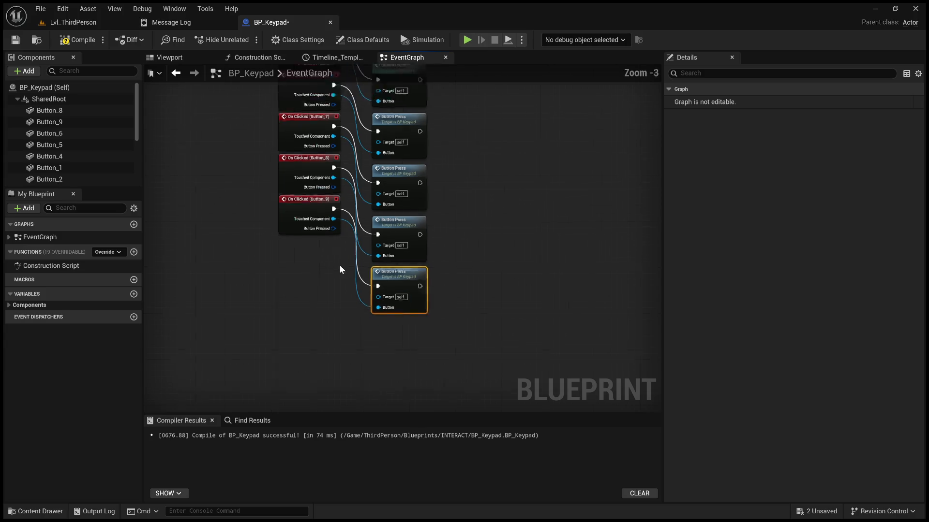
{"action": "scroll", "coordinate": [340, 269], "scroll_direction": "down", "scroll_amount": 8}
{"action": "scroll", "coordinate": [334, 211], "scroll_direction": "up", "scroll_amount": 7}
{"action": "mouse_move", "coordinate": [442, 193]}
{"action": "left_mouse_down"}
{"action": "mouse_move", "coordinate": [452, 238]}
{"action": "mouse_move", "coordinate": [408, 213]}
{"action": "left_mouse_up"}
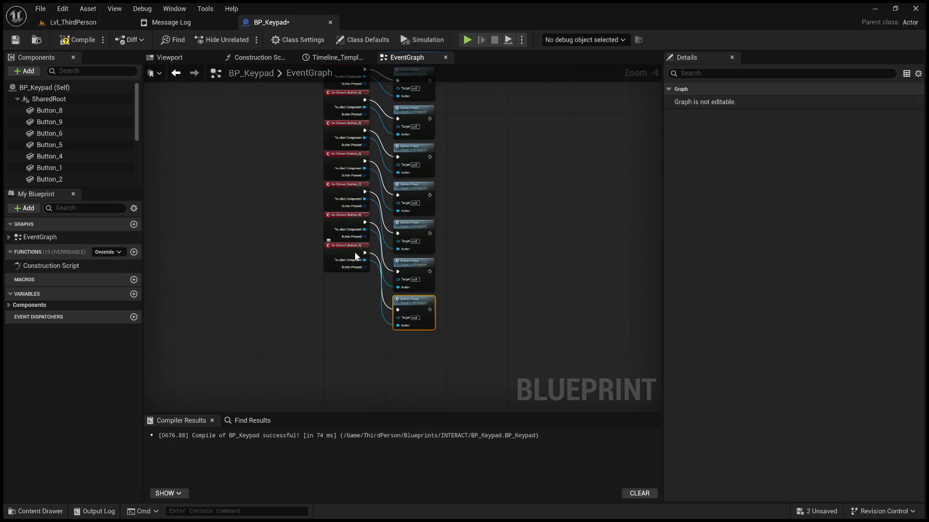
{"action": "left_click_drag", "start_coordinate": [355, 253], "coordinate": [356, 305]}
{"action": "scroll", "coordinate": [366, 275], "scroll_direction": "up", "scroll_amount": 3}
{"action": "mouse_move", "coordinate": [347, 208]}
{"action": "left_mouse_down"}
{"action": "mouse_move", "coordinate": [352, 284]}
{"action": "mouse_move", "coordinate": [340, 271]}
{"action": "left_mouse_up"}
Step: Align On Clicked Button_7, Button_5, Button_3, Button_2 and Button_6 level with their Button Press calls
{"action": "left_click", "coordinate": [330, 127]}
{"action": "left_click_drag", "start_coordinate": [327, 129], "coordinate": [329, 270]}
{"action": "left_click_drag", "start_coordinate": [321, 163], "coordinate": [322, 244]}
{"action": "left_click_drag", "start_coordinate": [327, 168], "coordinate": [326, 187]}
{"action": "left_click_drag", "start_coordinate": [319, 102], "coordinate": [315, 107]}
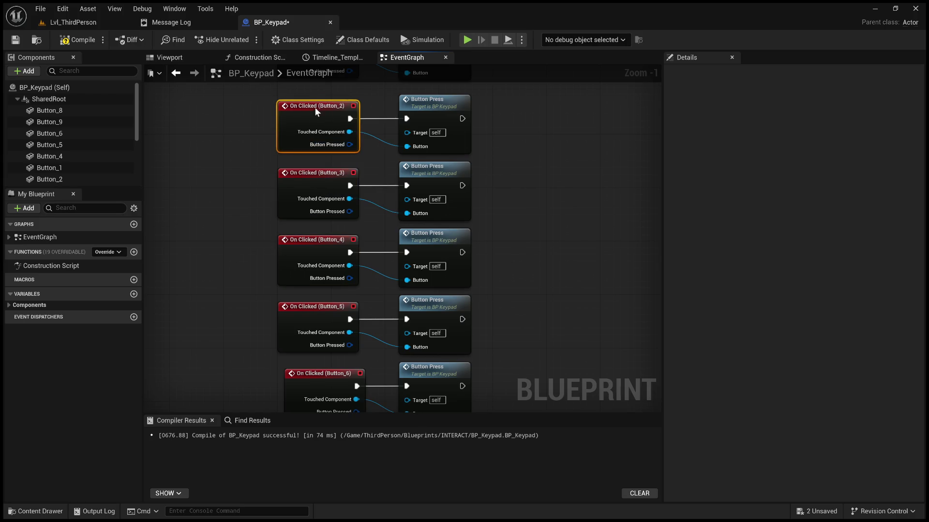
{"action": "scroll", "coordinate": [387, 239], "scroll_direction": "down", "scroll_amount": 1}
{"action": "scroll", "coordinate": [353, 305], "scroll_direction": "down", "scroll_amount": 2}
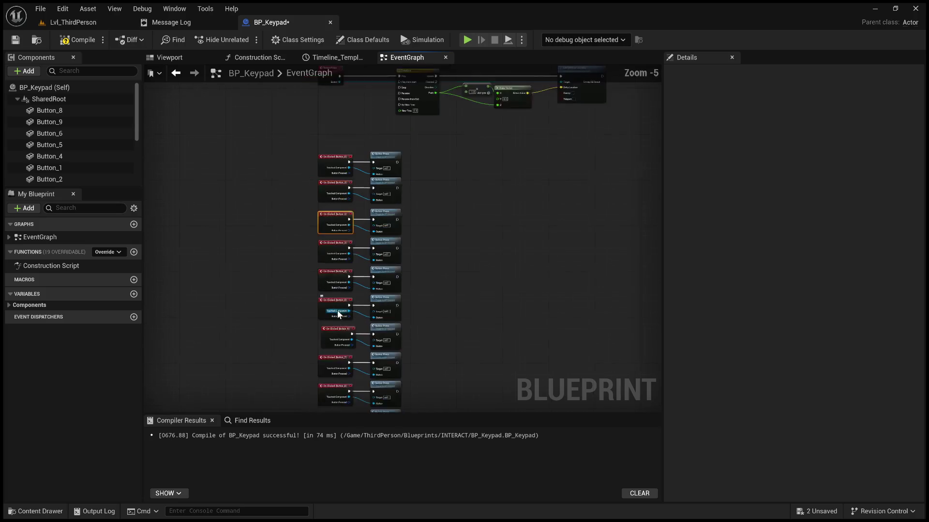
{"action": "scroll", "coordinate": [333, 338], "scroll_direction": "up", "scroll_amount": 1}
{"action": "left_click_drag", "start_coordinate": [341, 317], "coordinate": [337, 316]}
{"action": "scroll", "coordinate": [481, 288], "scroll_direction": "down", "scroll_amount": 3}
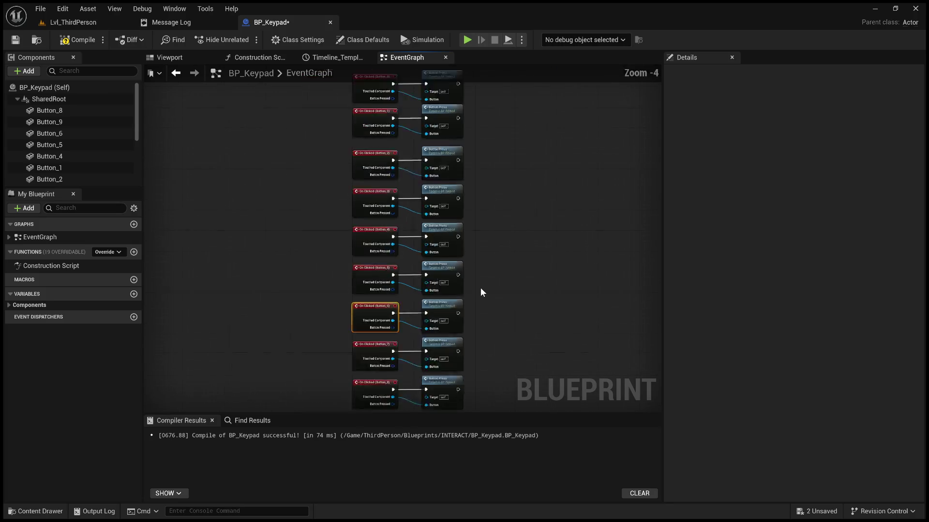
{"action": "scroll", "coordinate": [510, 258], "scroll_direction": "up", "scroll_amount": 3}
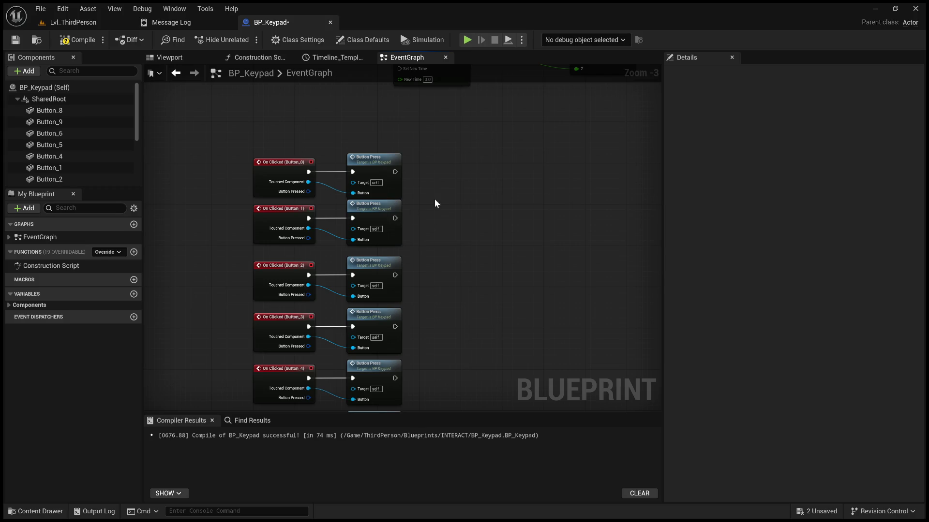
{"action": "scroll", "coordinate": [434, 199], "scroll_direction": "up", "scroll_amount": 3}
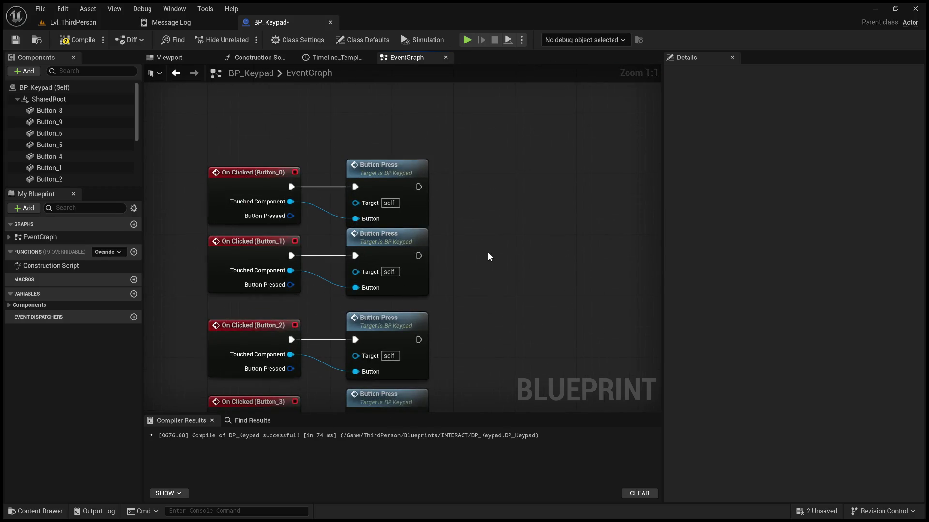
Step: Review the ButtonPress chain, compile BP_Keypad, and switch to the Lvl_ThirdPerson level editor
{"action": "left_click_drag", "start_coordinate": [507, 202], "coordinate": [484, 379]}
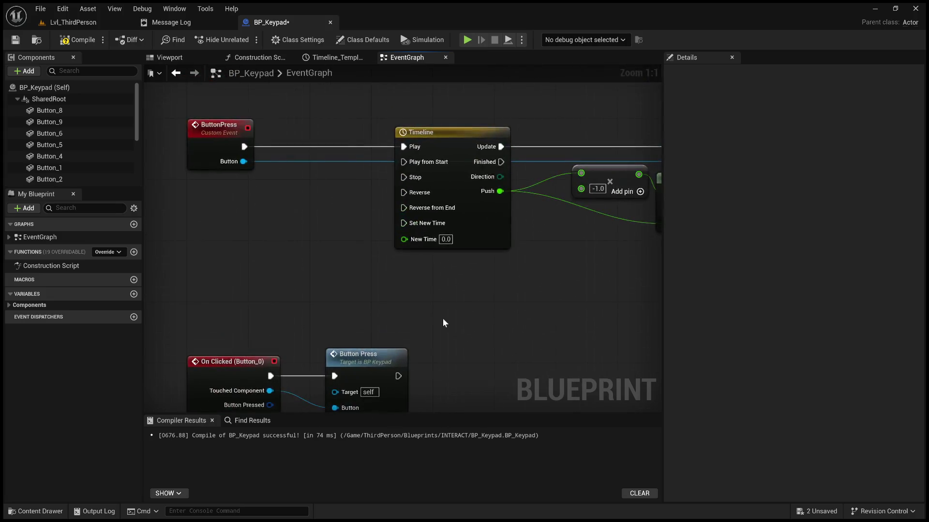
{"action": "scroll", "coordinate": [442, 317], "scroll_direction": "down", "scroll_amount": 5}
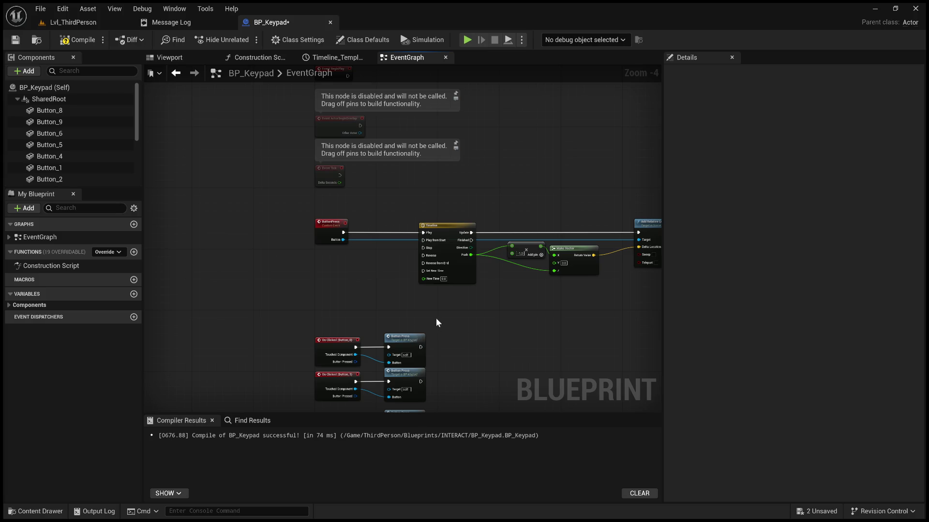
{"action": "mouse_move", "coordinate": [439, 318]}
{"action": "left_mouse_down"}
{"action": "mouse_move", "coordinate": [424, 287]}
{"action": "mouse_move", "coordinate": [491, 315]}
{"action": "mouse_move", "coordinate": [522, 314]}
{"action": "mouse_move", "coordinate": [498, 300]}
{"action": "mouse_move", "coordinate": [413, 294]}
{"action": "left_mouse_up"}
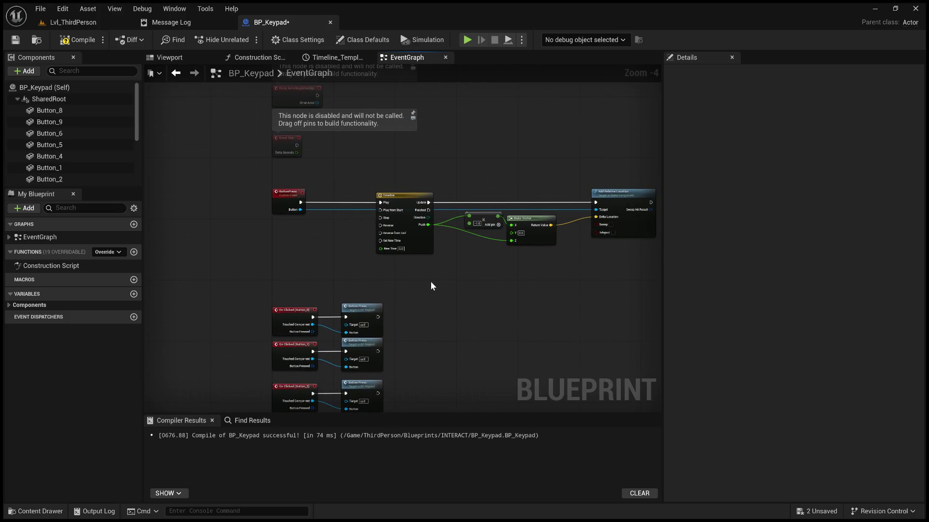
{"action": "scroll", "coordinate": [438, 271], "scroll_direction": "up", "scroll_amount": 2}
{"action": "left_click", "coordinate": [81, 43]}
{"action": "left_click_drag", "start_coordinate": [353, 254], "coordinate": [418, 240]}
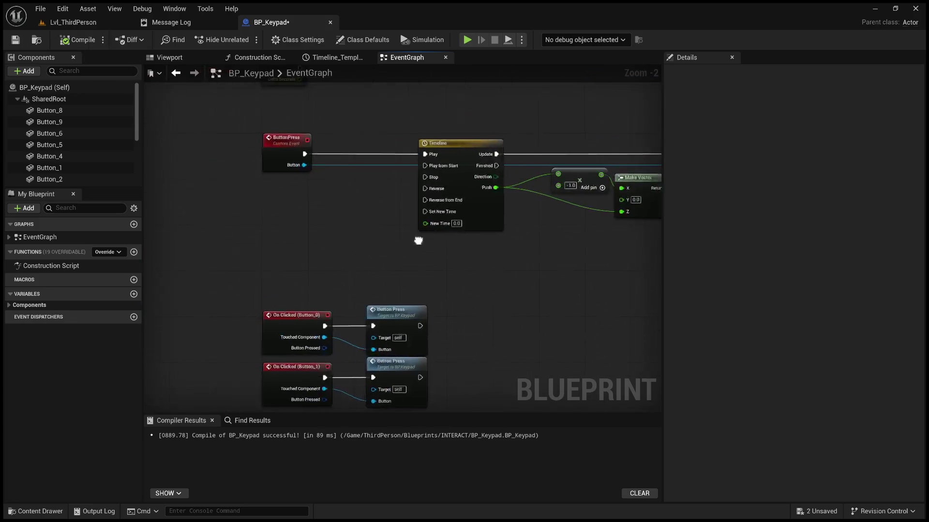
{"action": "left_click", "coordinate": [74, 21]}
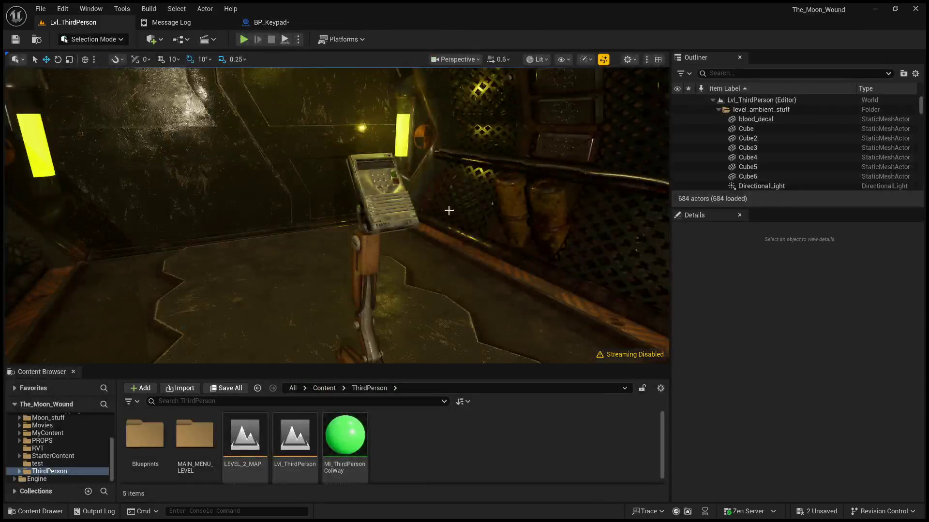
Step: Select the BP_Keypad actor, view it from above in the viewport, then return to its blueprint graph
{"action": "left_click", "coordinate": [340, 199]}
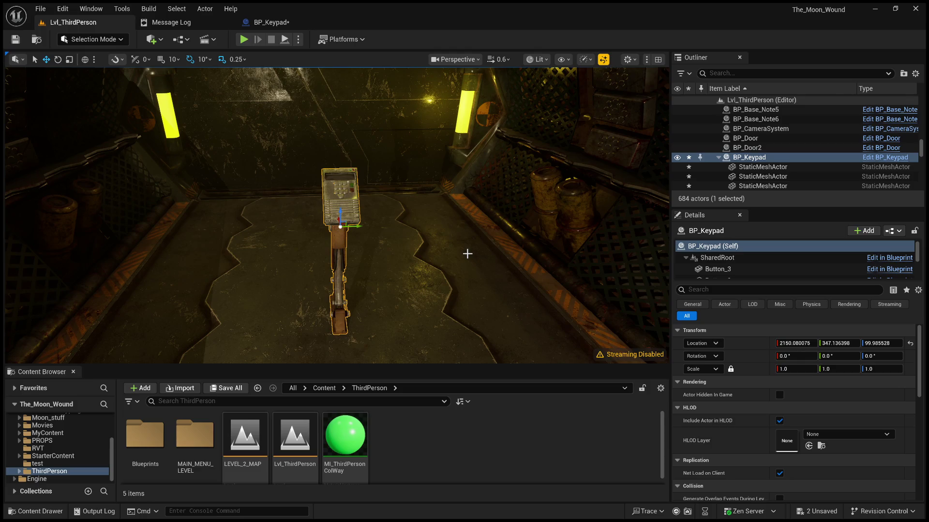
{"action": "left_click_drag", "start_coordinate": [426, 252], "coordinate": [425, 217]}
{"action": "mouse_move", "coordinate": [260, 119]}
{"action": "left_mouse_down"}
{"action": "mouse_move", "coordinate": [260, 112]}
{"action": "mouse_move", "coordinate": [259, 119]}
{"action": "left_mouse_up"}
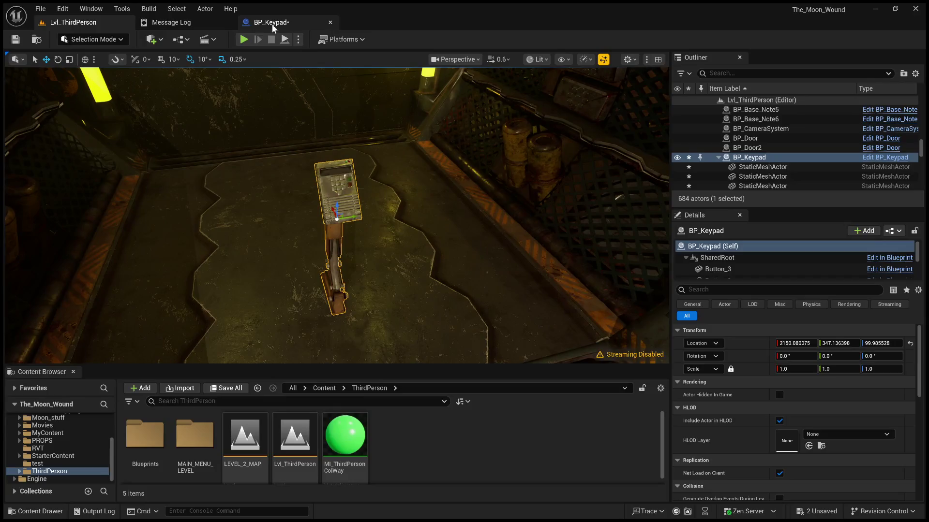
{"action": "left_click", "coordinate": [272, 23]}
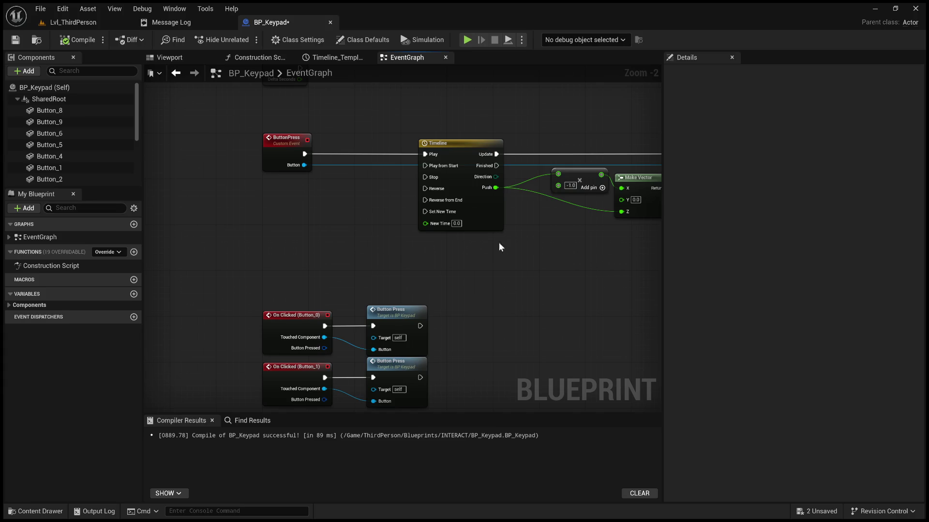
Step: Save BP_Keypad and display its Class Settings, showing no implemented interfaces yet
{"action": "left_click", "coordinate": [14, 42]}
{"action": "left_click", "coordinate": [319, 40]}
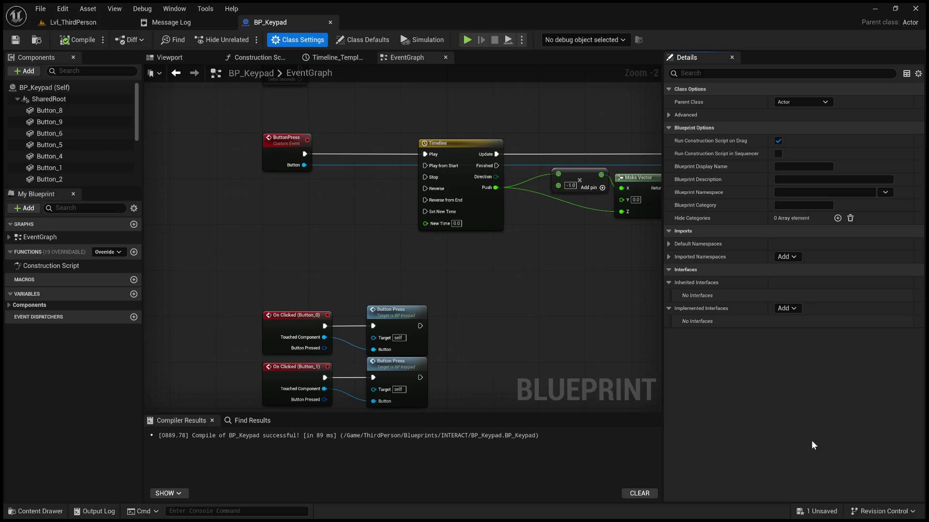
{"action": "left_click", "coordinate": [581, 323]}
Step: Open BP_Base_Note from the level, inspect its Class Settings interfaces, then close it
{"action": "left_click", "coordinate": [88, 23]}
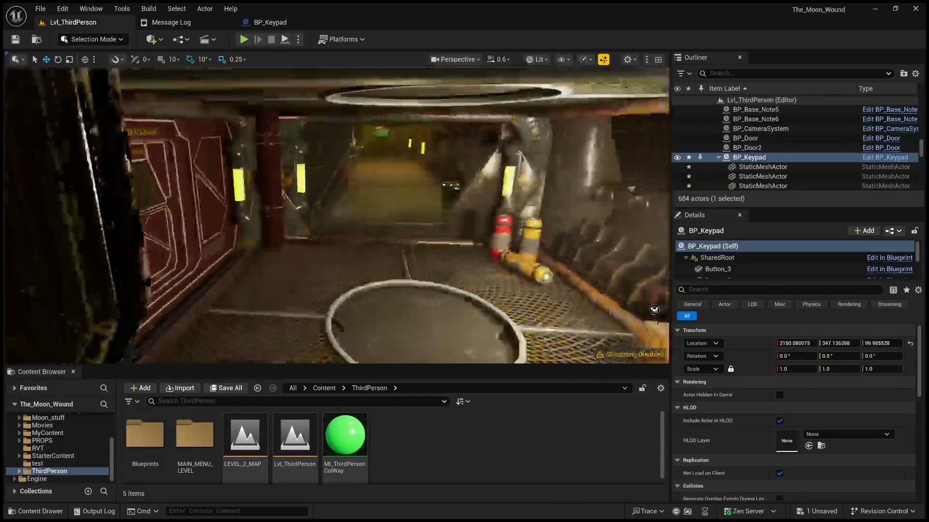
{"action": "left_click_drag", "start_coordinate": [654, 310], "coordinate": [400, 200]}
{"action": "left_click", "coordinate": [400, 199]}
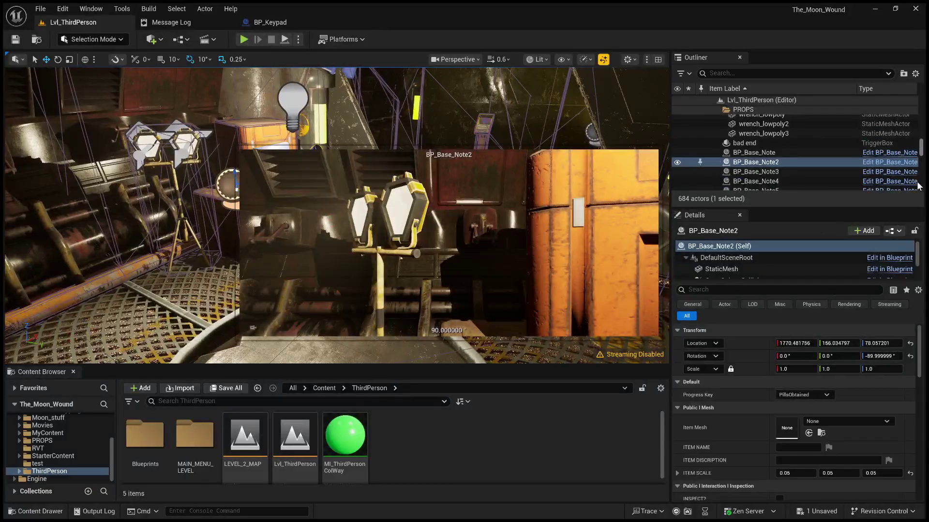
{"action": "left_click", "coordinate": [894, 168]}
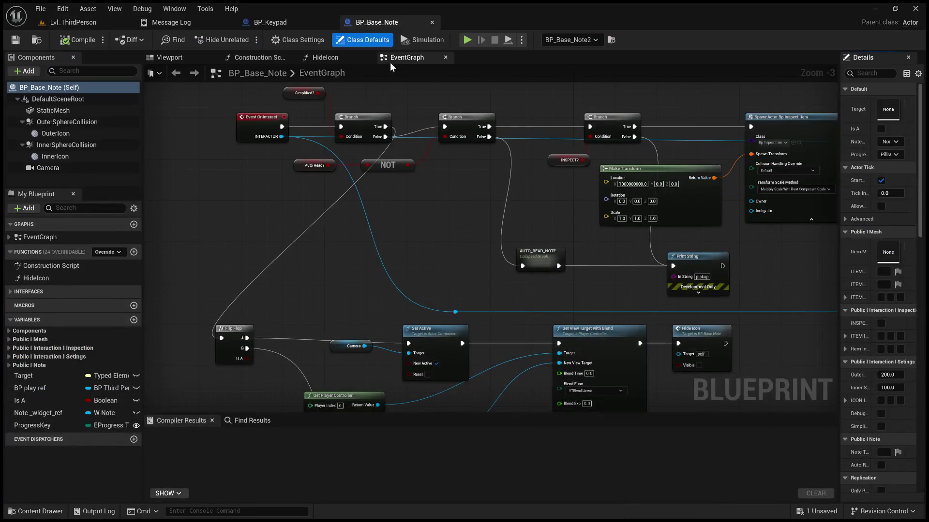
{"action": "left_click", "coordinate": [298, 42]}
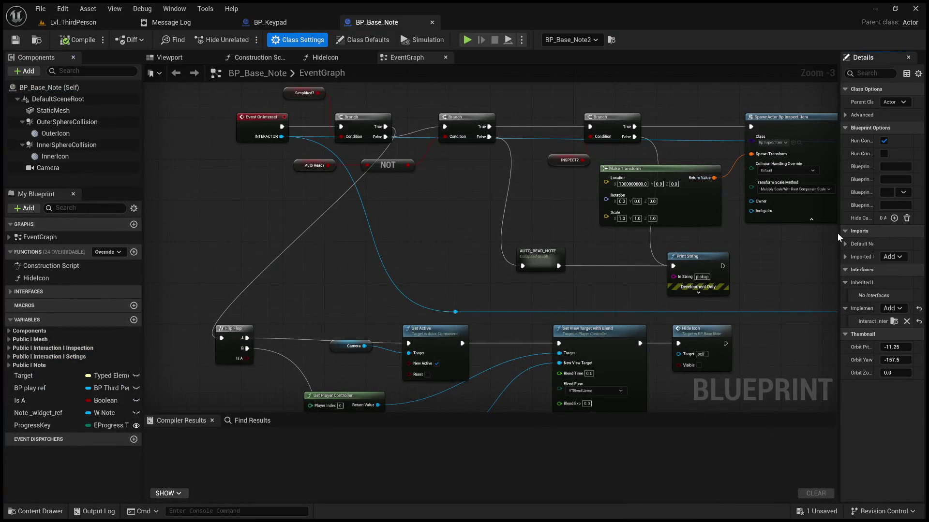
{"action": "left_click_drag", "start_coordinate": [838, 233], "coordinate": [596, 234]}
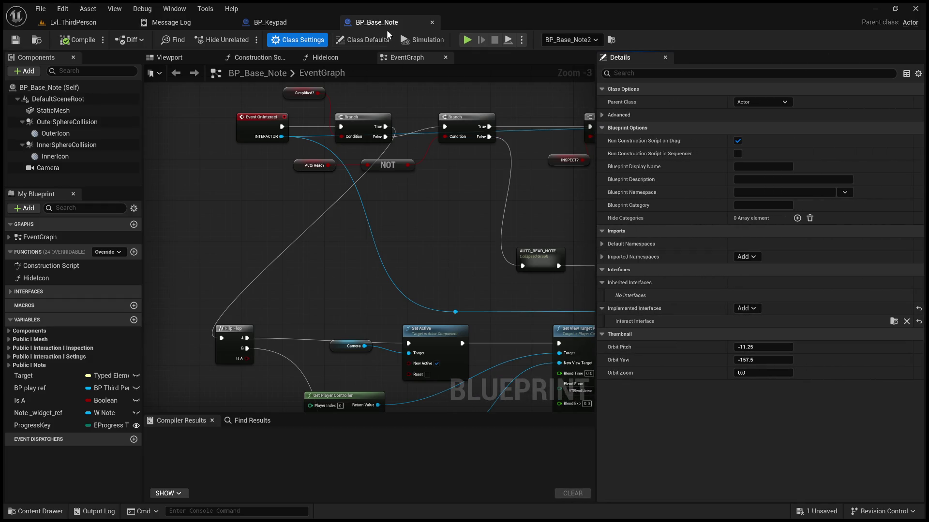
{"action": "left_click", "coordinate": [432, 23]}
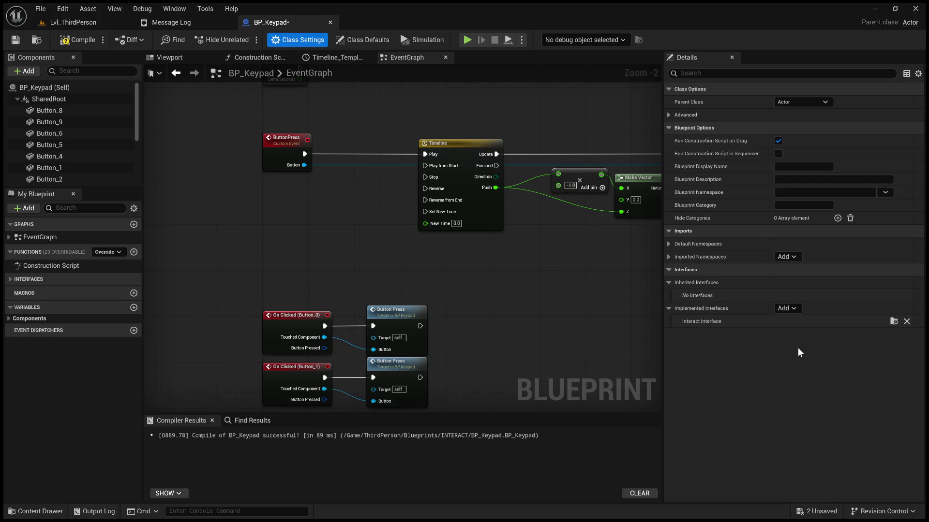
Step: Compile BP_Keypad cleanly and return to the Lvl_ThirdPerson level
{"action": "scroll", "coordinate": [394, 271], "scroll_direction": "down", "scroll_amount": 1}
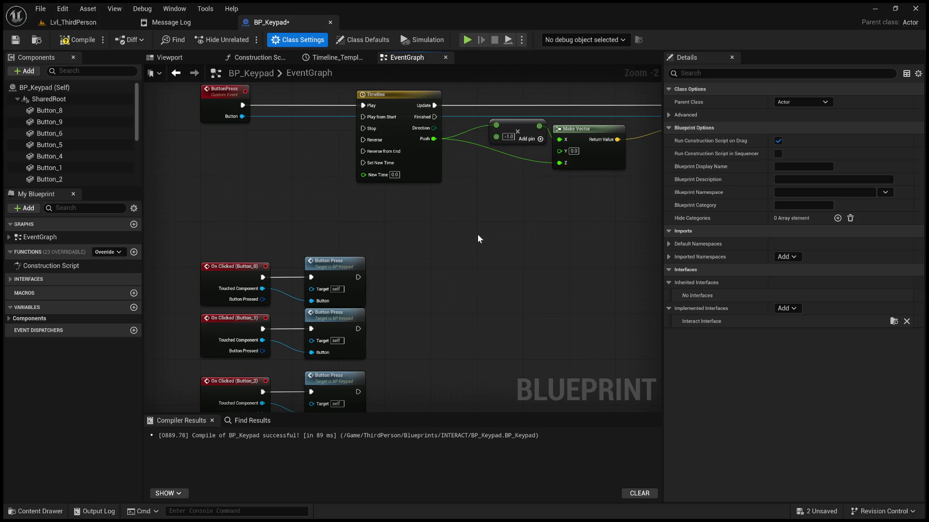
{"action": "scroll", "coordinate": [476, 233], "scroll_direction": "down", "scroll_amount": 3}
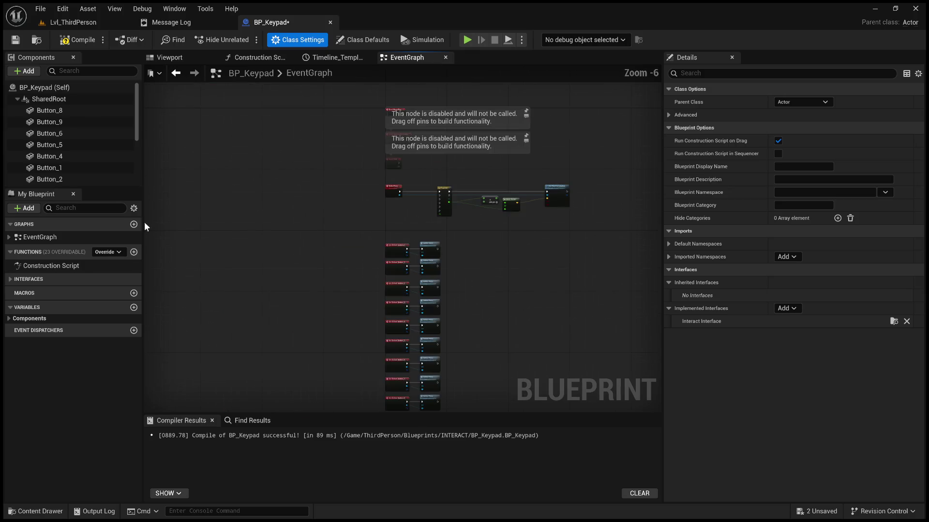
{"action": "left_click", "coordinate": [86, 40]}
{"action": "left_click", "coordinate": [15, 39]}
{"action": "left_click", "coordinate": [71, 25]}
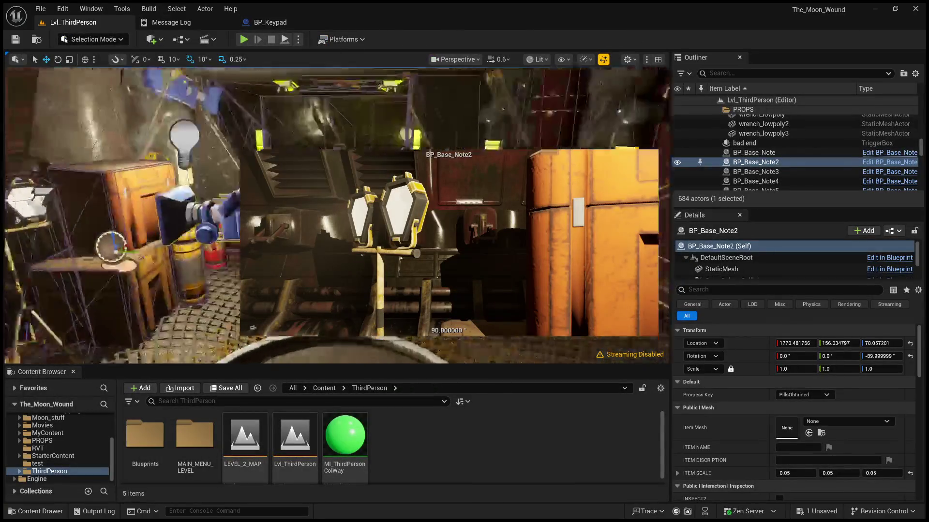
Step: Look around the Lvl_ThirdPerson level, then minimize the Unreal Engine 5 editor window
{"action": "mouse_move", "coordinate": [145, 217]}
{"action": "left_mouse_down"}
{"action": "mouse_move", "coordinate": [73, 286]}
{"action": "mouse_move", "coordinate": [82, 285]}
{"action": "left_mouse_up"}
{"action": "left_click_drag", "start_coordinate": [574, 213], "coordinate": [517, 219]}
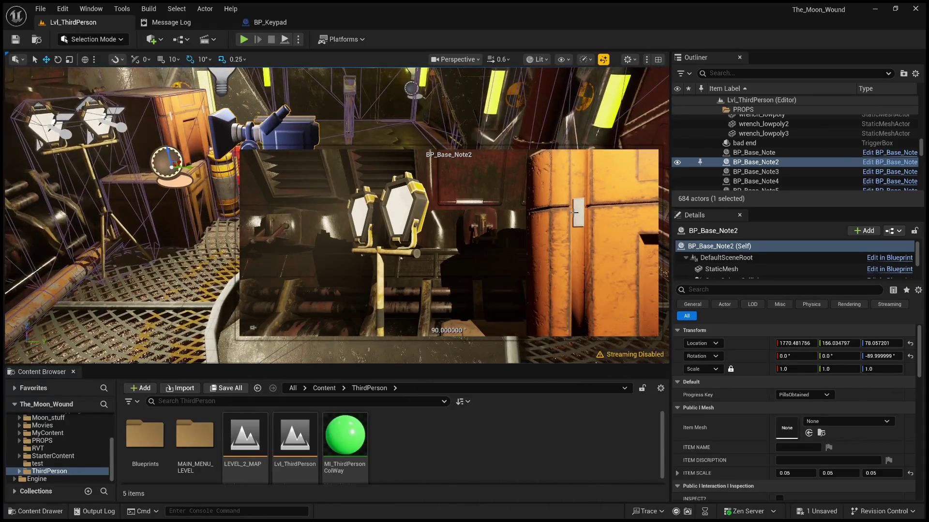
{"action": "left_click", "coordinate": [878, 8]}
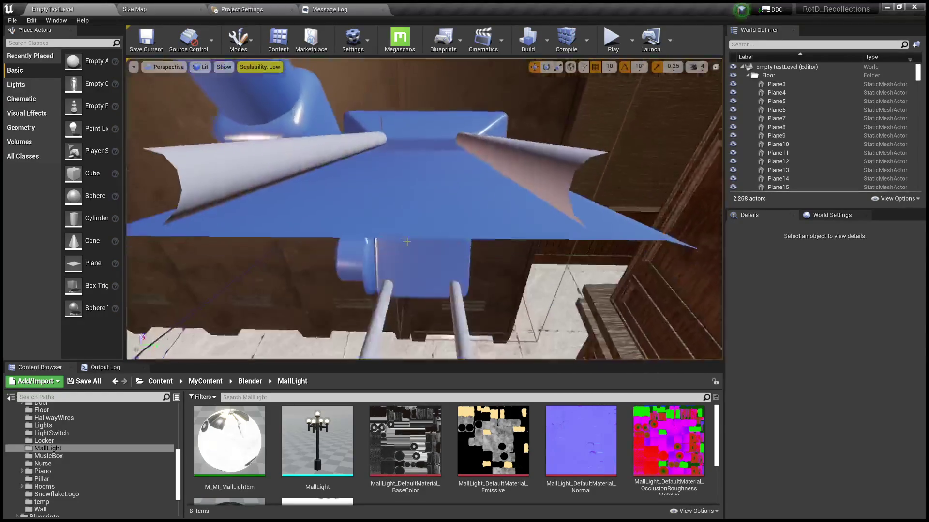
Step: Select the ComboLock actor in the level and open its Blueprint for editing
{"action": "left_click", "coordinate": [344, 323]}
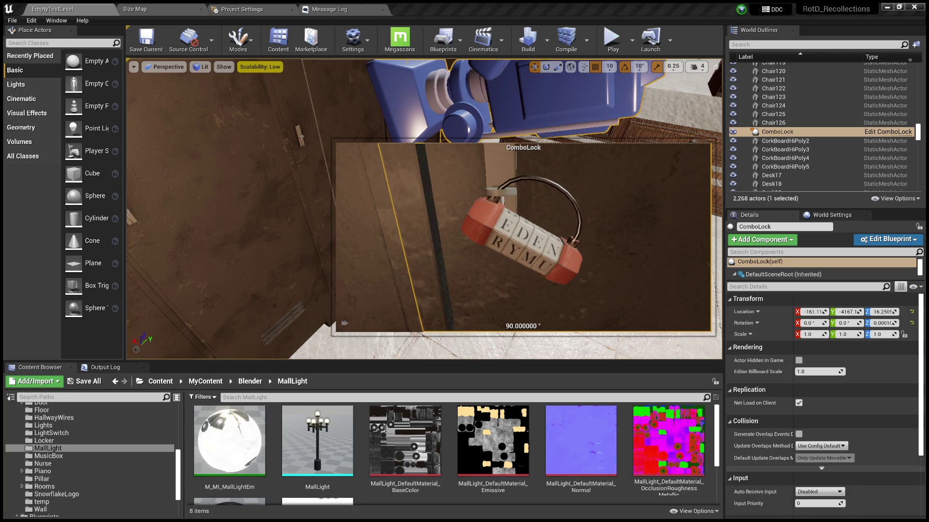
{"action": "left_click", "coordinate": [107, 14]}
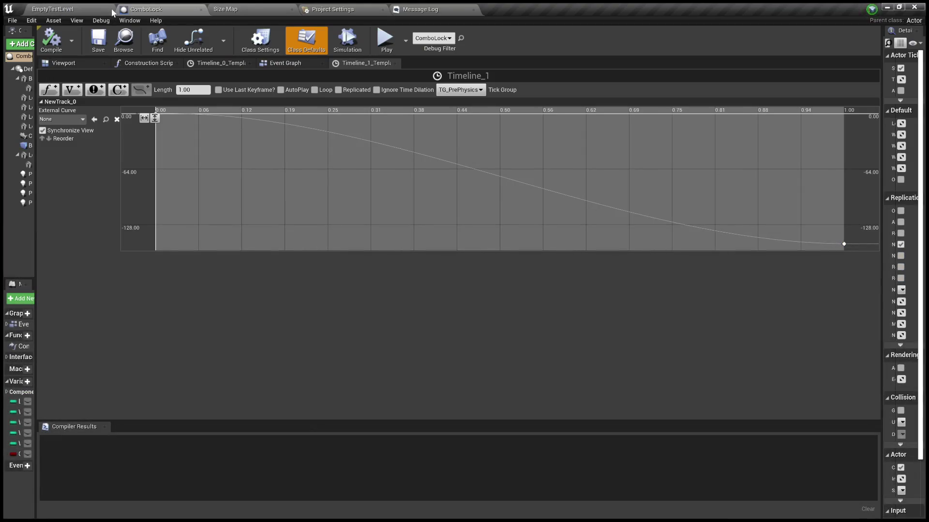
Step: Widen the Components panel, switch to the Event Graph, and view the AND, Branch and Wheel comparison nodes
{"action": "left_click_drag", "start_coordinate": [36, 89], "coordinate": [148, 89]}
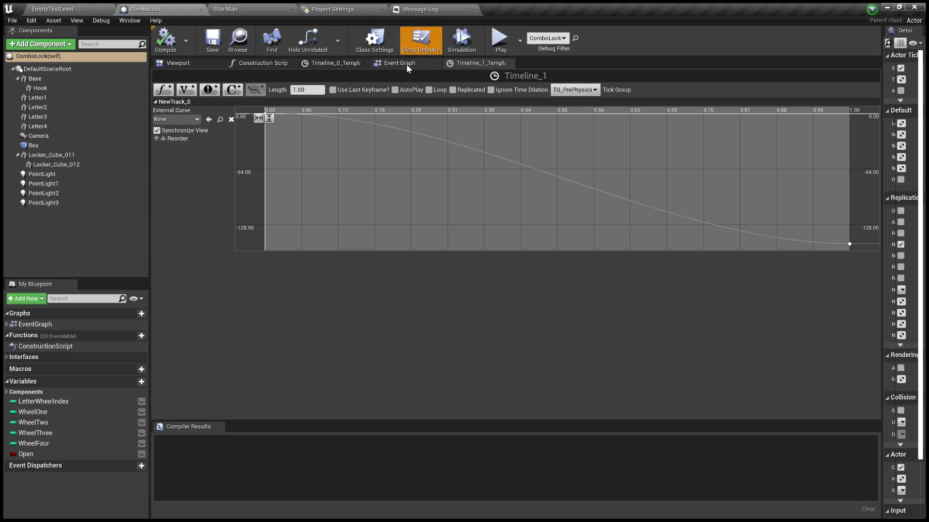
{"action": "left_click", "coordinate": [406, 65]}
{"action": "left_click_drag", "start_coordinate": [240, 95], "coordinate": [382, 94]}
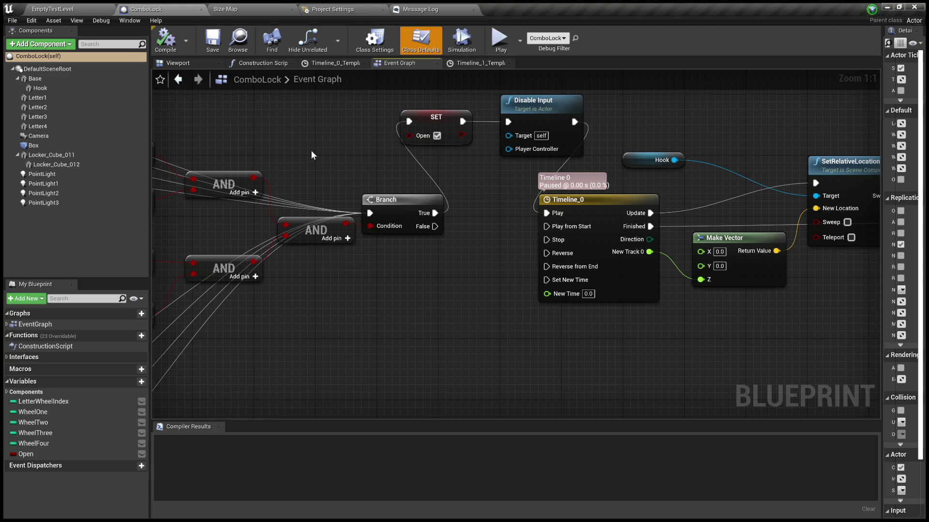
{"action": "left_click_drag", "start_coordinate": [312, 151], "coordinate": [618, 178]}
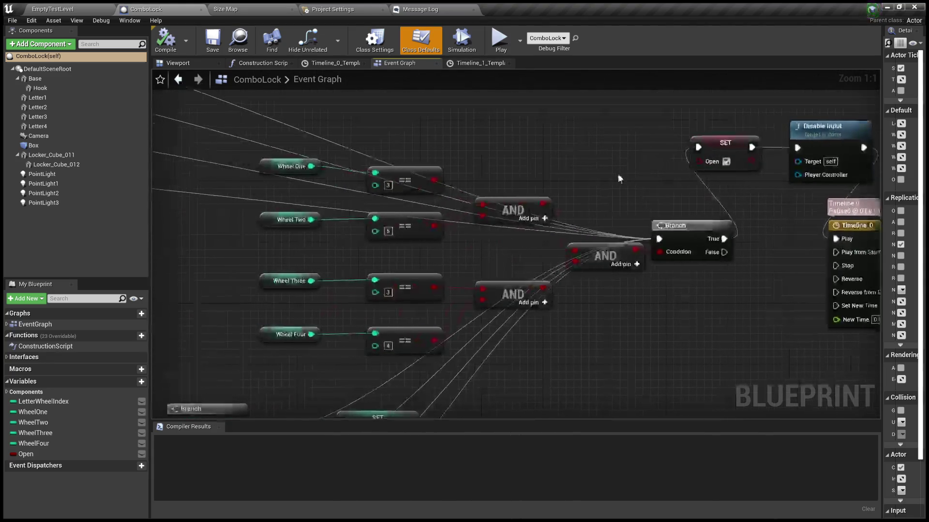
{"action": "scroll", "coordinate": [618, 178], "scroll_direction": "down", "scroll_amount": 9}
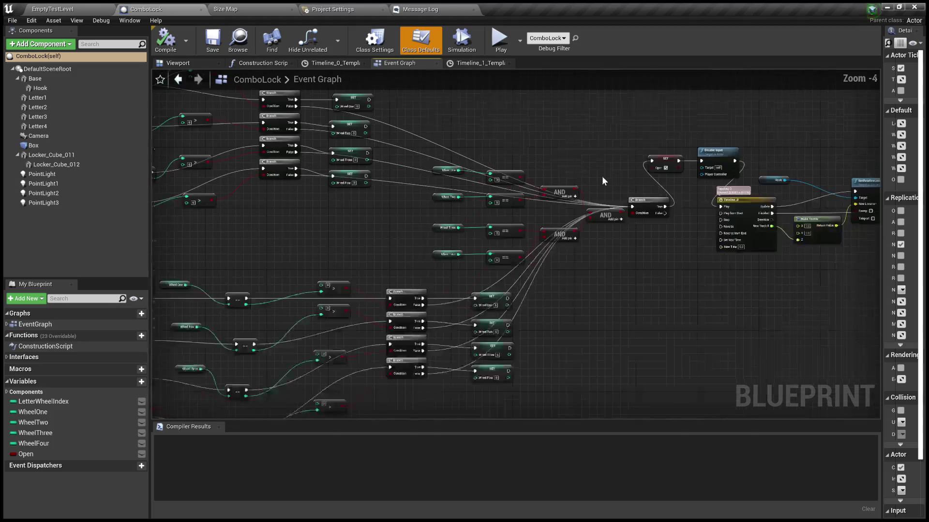
Step: Pan past the Switch on Int key network and select the Event Interact node
{"action": "mouse_move", "coordinate": [610, 139]}
{"action": "left_mouse_down"}
{"action": "mouse_move", "coordinate": [524, 193]}
{"action": "mouse_move", "coordinate": [365, 214]}
{"action": "mouse_move", "coordinate": [227, 186]}
{"action": "mouse_move", "coordinate": [518, 155]}
{"action": "left_mouse_up"}
{"action": "scroll", "coordinate": [497, 249], "scroll_direction": "up", "scroll_amount": 2}
{"action": "left_click_drag", "start_coordinate": [497, 249], "coordinate": [579, 299]}
{"action": "scroll", "coordinate": [579, 299], "scroll_direction": "up", "scroll_amount": 3}
{"action": "left_click_drag", "start_coordinate": [400, 305], "coordinate": [491, 147]}
{"action": "scroll", "coordinate": [516, 244], "scroll_direction": "up", "scroll_amount": 2}
{"action": "mouse_move", "coordinate": [516, 245]}
{"action": "left_mouse_down"}
{"action": "mouse_move", "coordinate": [441, 94]}
{"action": "mouse_move", "coordinate": [520, 115]}
{"action": "mouse_move", "coordinate": [481, 349]}
{"action": "mouse_move", "coordinate": [518, 413]}
{"action": "mouse_move", "coordinate": [603, 365]}
{"action": "mouse_move", "coordinate": [518, 385]}
{"action": "mouse_move", "coordinate": [460, 213]}
{"action": "mouse_move", "coordinate": [486, 359]}
{"action": "left_mouse_up"}
{"action": "mouse_move", "coordinate": [367, 208]}
{"action": "left_mouse_down"}
{"action": "mouse_move", "coordinate": [322, 292]}
{"action": "mouse_move", "coordinate": [405, 335]}
{"action": "left_mouse_up"}
{"action": "left_click_drag", "start_coordinate": [283, 209], "coordinate": [346, 273]}
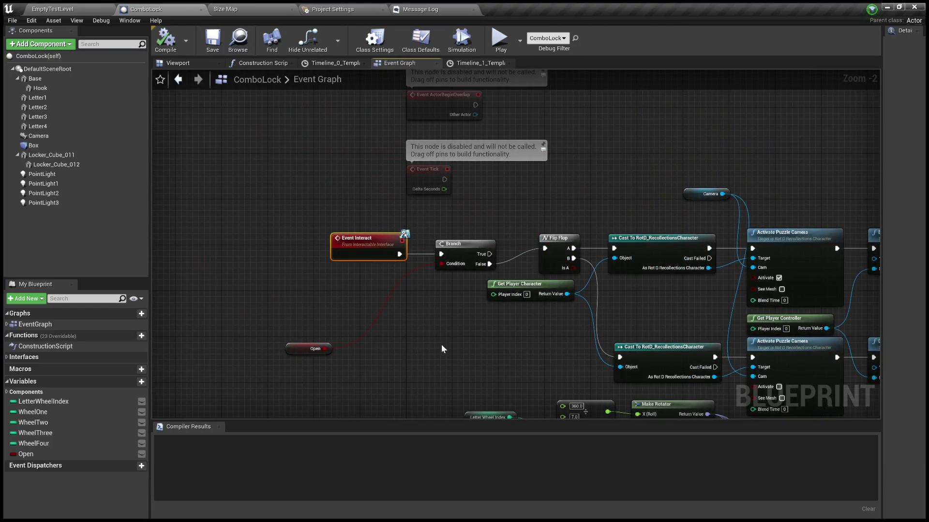
Step: Find all references to the Open variable and jump to its Get and Set nodes
{"action": "scroll", "coordinate": [424, 340], "scroll_direction": "up", "scroll_amount": 2}
{"action": "left_click", "coordinate": [424, 339]}
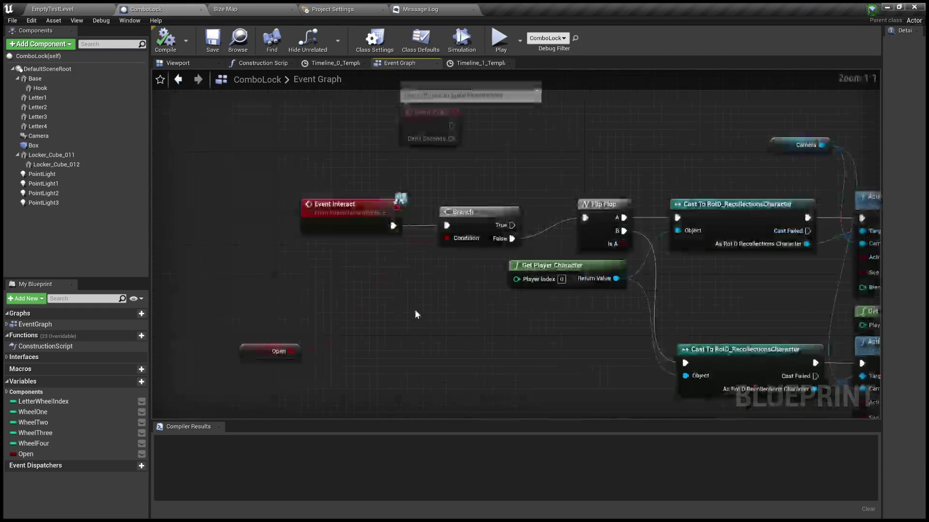
{"action": "left_click", "coordinate": [264, 349]}
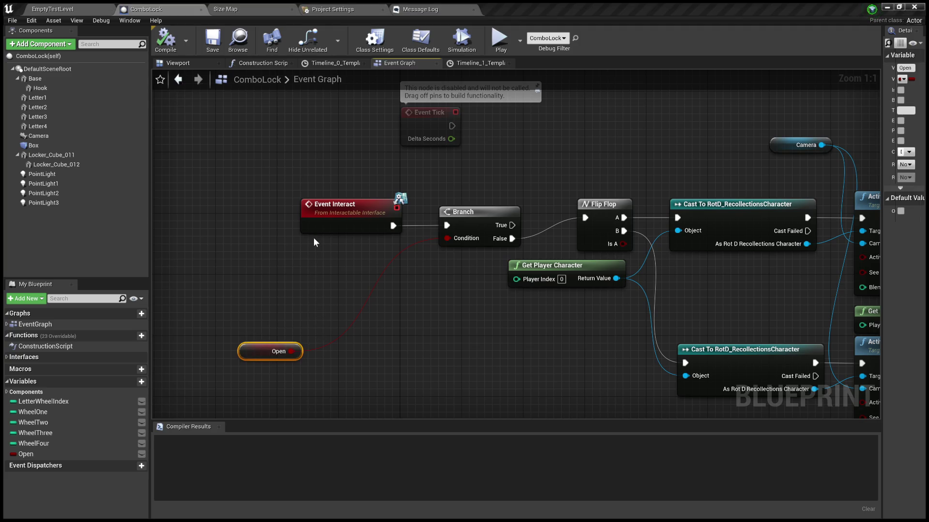
{"action": "key", "text": "shift+alt+f"}
{"action": "double_click", "coordinate": [203, 457]}
{"action": "double_click", "coordinate": [206, 462]}
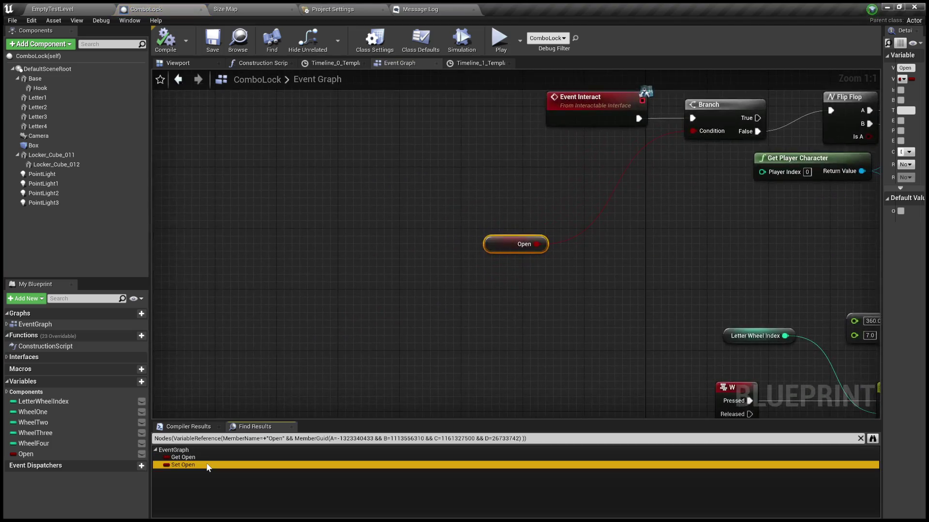
Step: Zoom and pan around the graph to review the nodes around the Open references
{"action": "scroll", "coordinate": [466, 268], "scroll_direction": "down", "scroll_amount": 5}
{"action": "scroll", "coordinate": [466, 269], "scroll_direction": "up", "scroll_amount": 1}
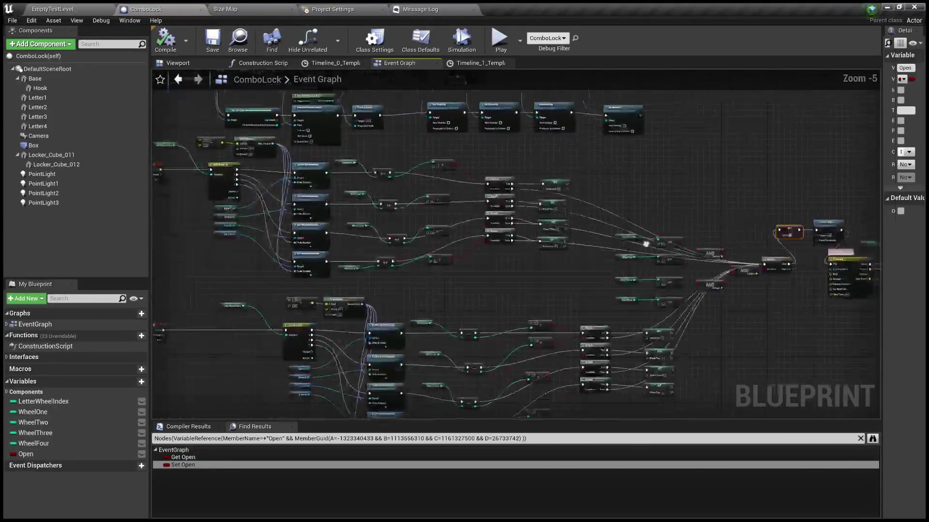
{"action": "scroll", "coordinate": [482, 214], "scroll_direction": "up", "scroll_amount": 1}
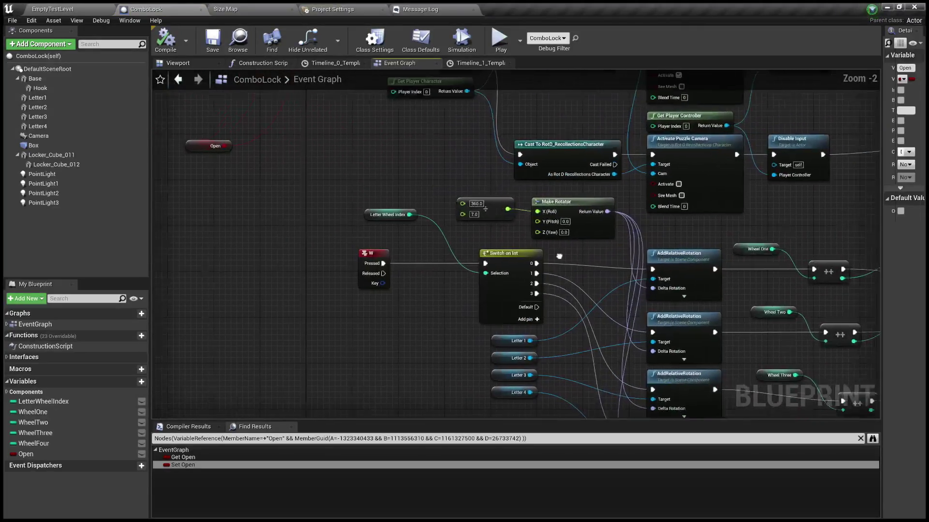
{"action": "scroll", "coordinate": [483, 218], "scroll_direction": "up", "scroll_amount": 1}
{"action": "scroll", "coordinate": [557, 251], "scroll_direction": "down", "scroll_amount": 2}
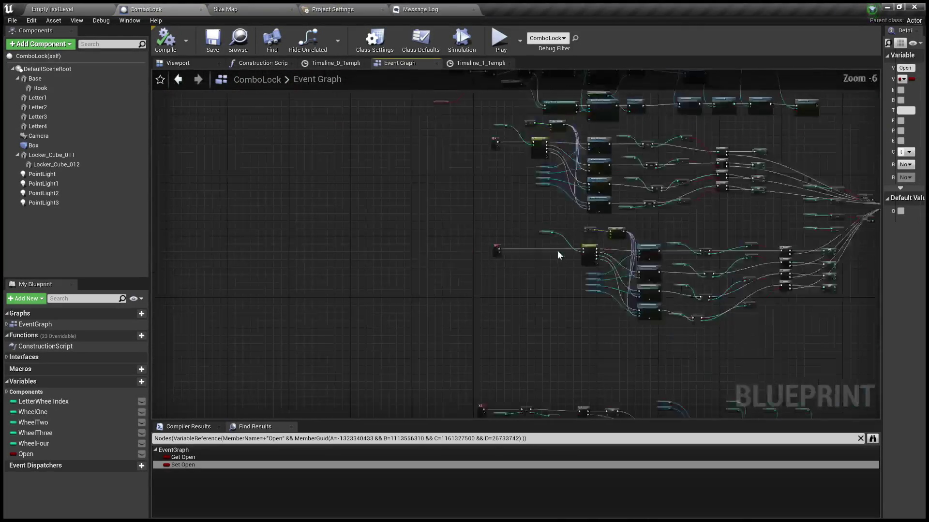
{"action": "scroll", "coordinate": [530, 237], "scroll_direction": "up", "scroll_amount": 1}
{"action": "left_click_drag", "start_coordinate": [565, 122], "coordinate": [553, 203]}
{"action": "scroll", "coordinate": [553, 240], "scroll_direction": "down", "scroll_amount": 4}
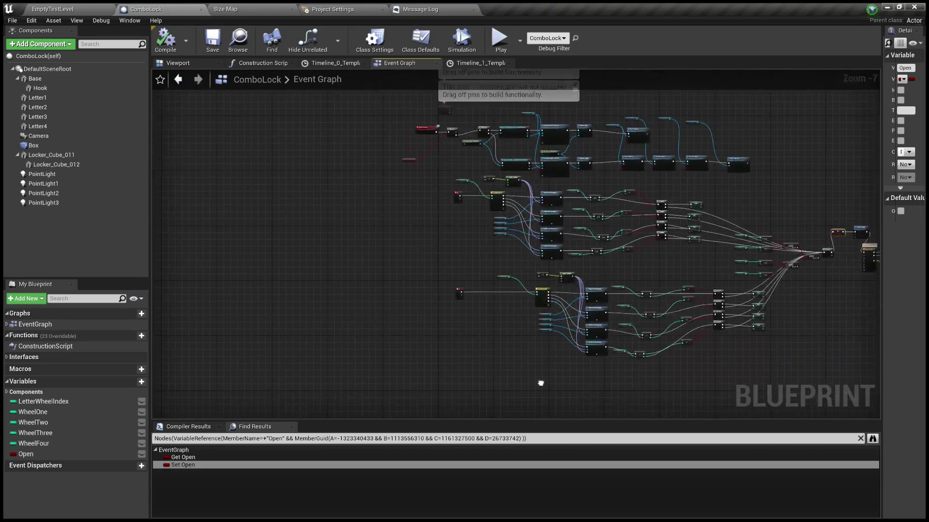
{"action": "scroll", "coordinate": [561, 288], "scroll_direction": "up", "scroll_amount": 4}
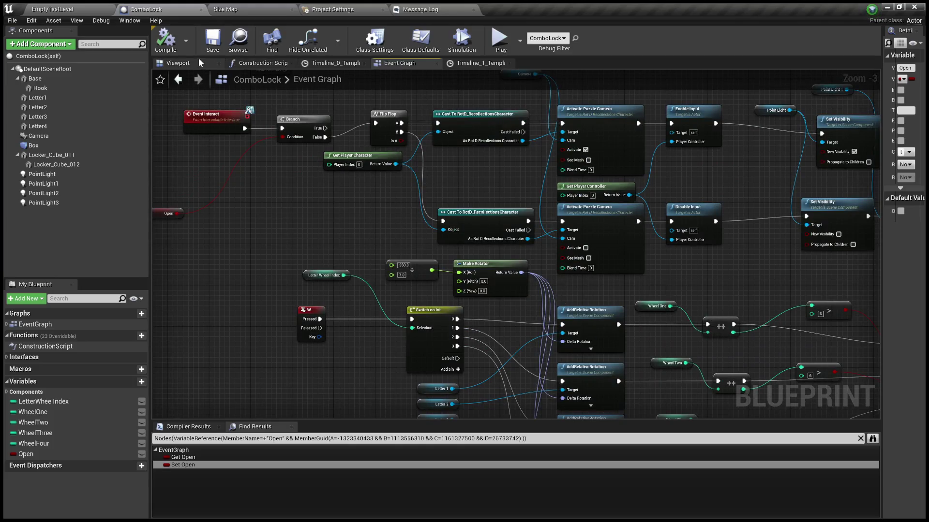
Step: Check the blueprint's Viewport and Timeline_1 curve, then return to the Event Graph
{"action": "left_click", "coordinate": [199, 59]}
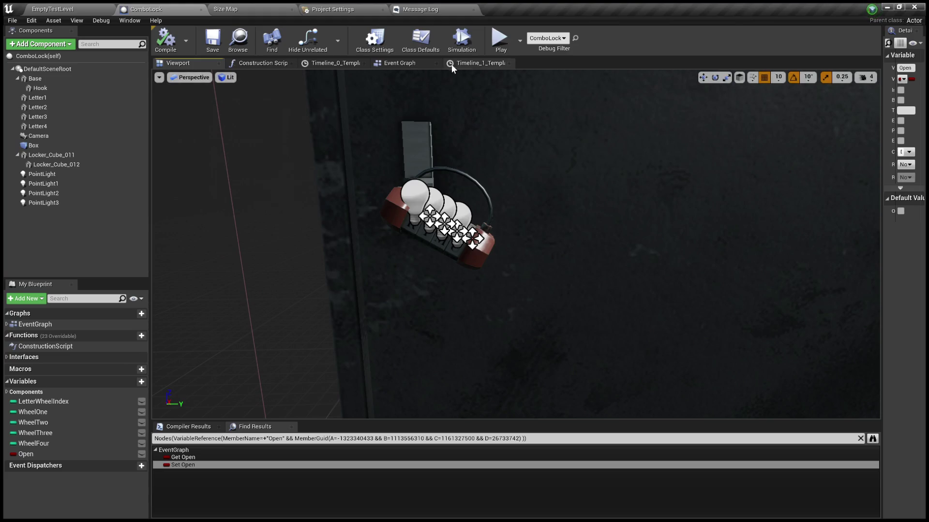
{"action": "left_click", "coordinate": [474, 63]}
{"action": "left_click", "coordinate": [428, 64]}
{"action": "scroll", "coordinate": [360, 251], "scroll_direction": "up", "scroll_amount": 4}
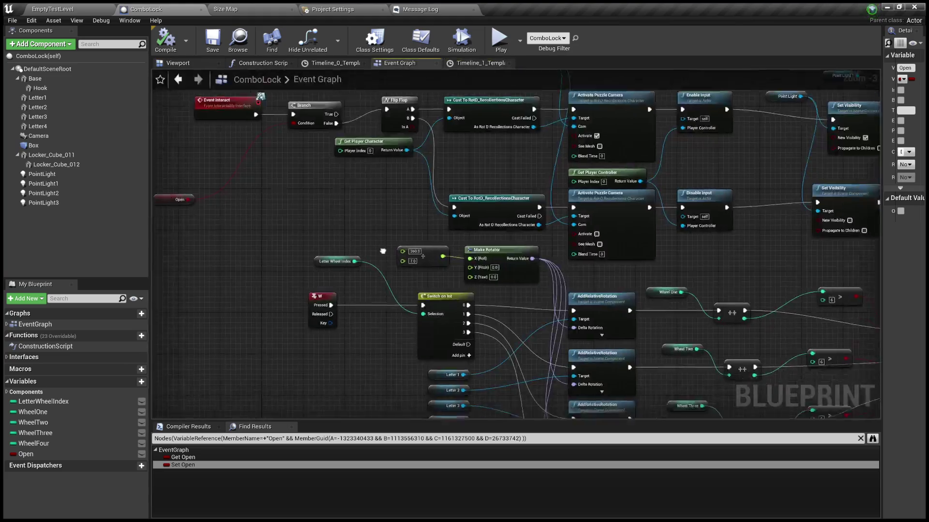
{"action": "scroll", "coordinate": [361, 251], "scroll_direction": "down", "scroll_amount": 5}
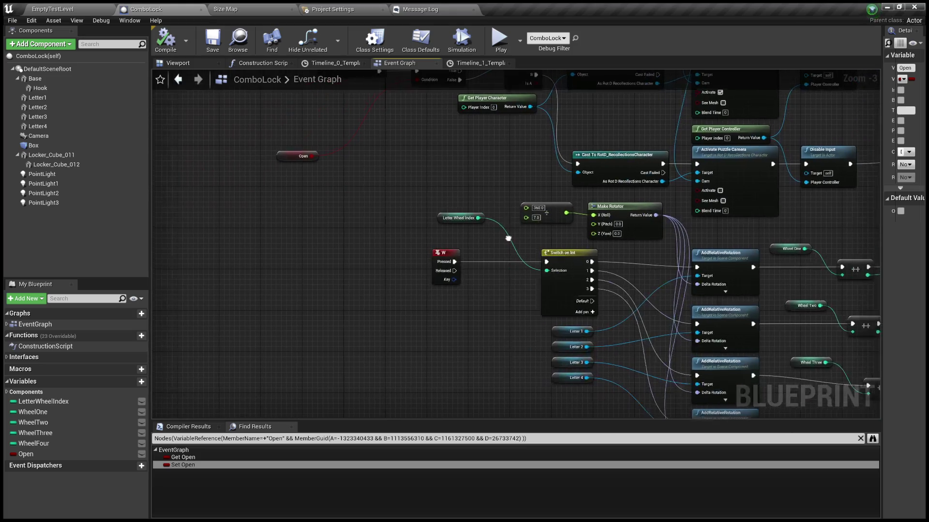
{"action": "scroll", "coordinate": [442, 271], "scroll_direction": "down", "scroll_amount": 2}
Step: Return to the level editor and select the floor plane instead of ComboLock
{"action": "left_click_drag", "start_coordinate": [443, 271], "coordinate": [243, 129]}
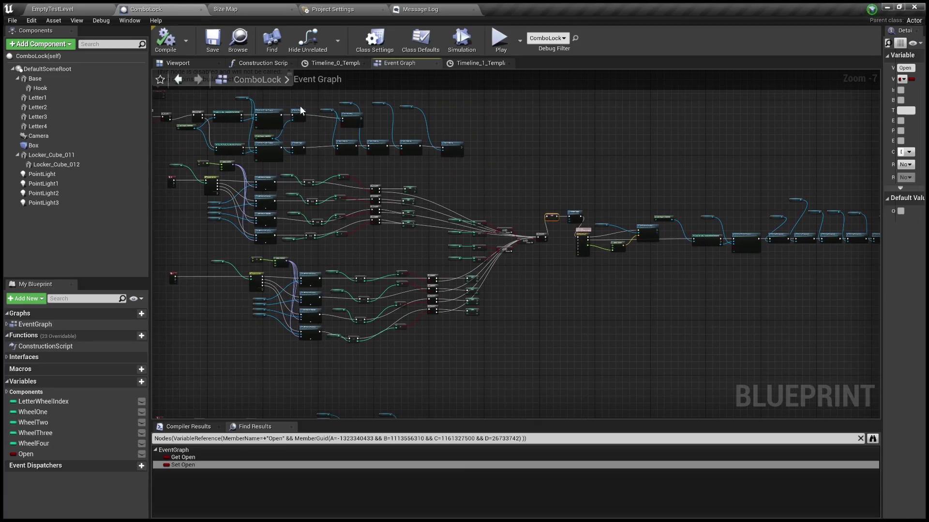
{"action": "left_click_drag", "start_coordinate": [342, 254], "coordinate": [341, 254]}
{"action": "left_click", "coordinate": [342, 254]}
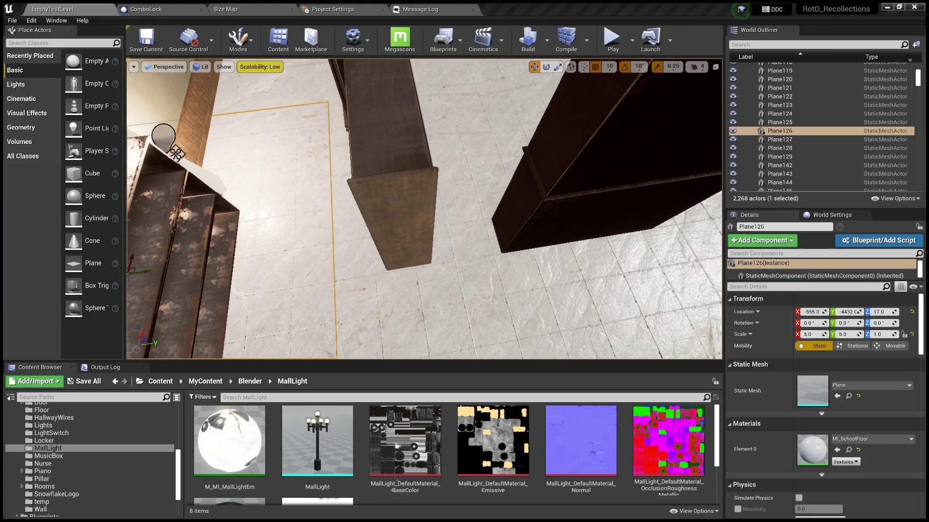
Step: Play the level in the editor, walk up to the locker and interact with the combination lock
{"action": "key", "text": "alt+p"}
{"action": "key", "text": "w"}
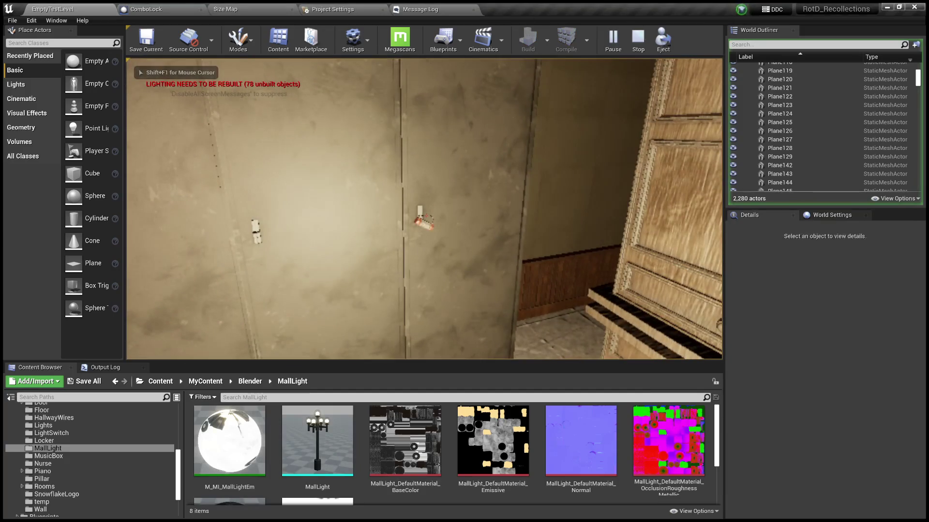
{"action": "key", "text": "e"}
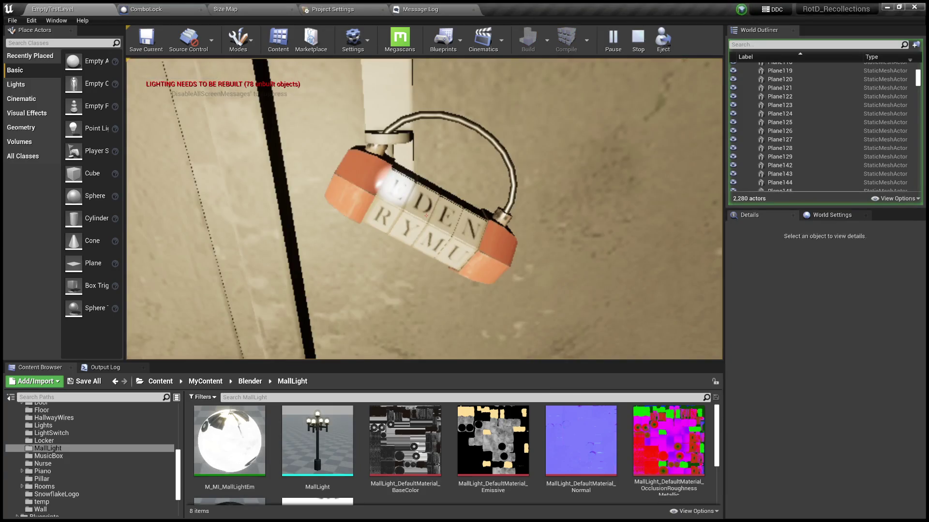
{"action": "key", "text": "d"}
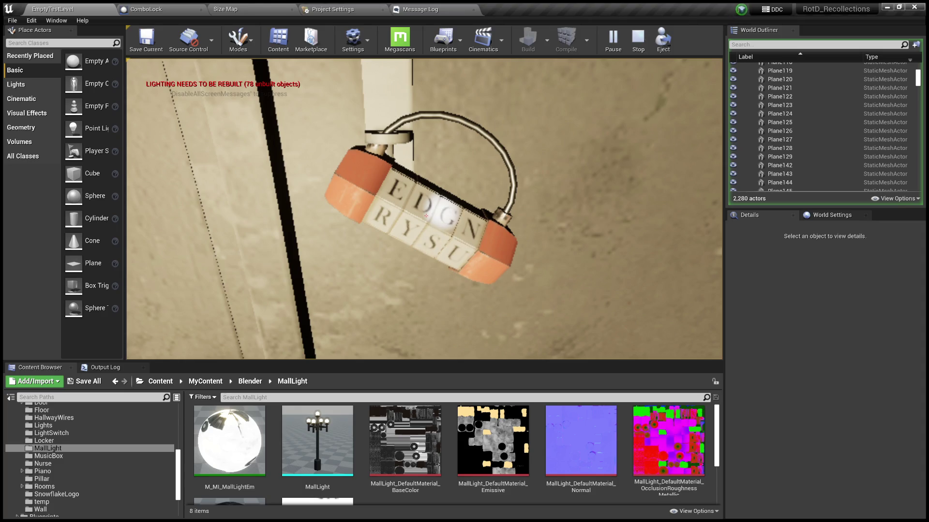
Step: Rotate the lock's letter wheels, inspect the lock up close, then stop the play session
{"action": "left_click", "coordinate": [426, 215]}
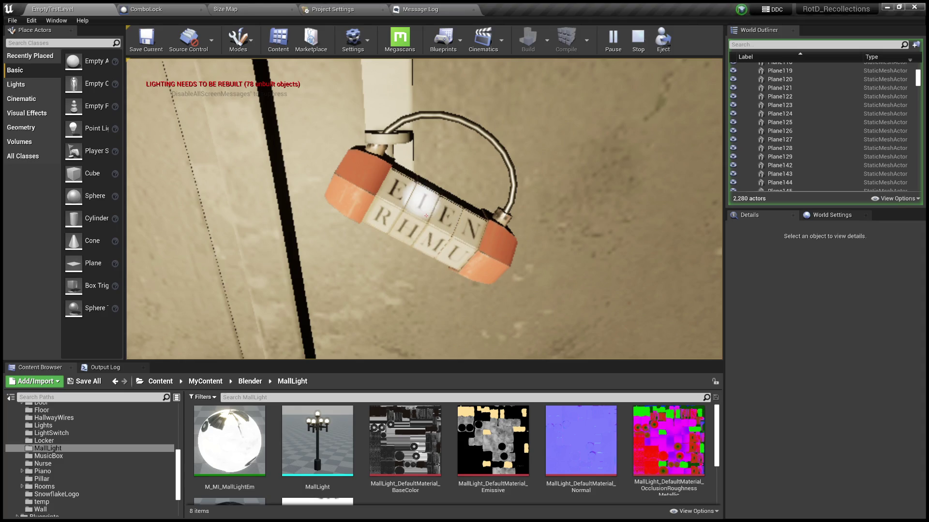
{"action": "left_click", "coordinate": [425, 215]}
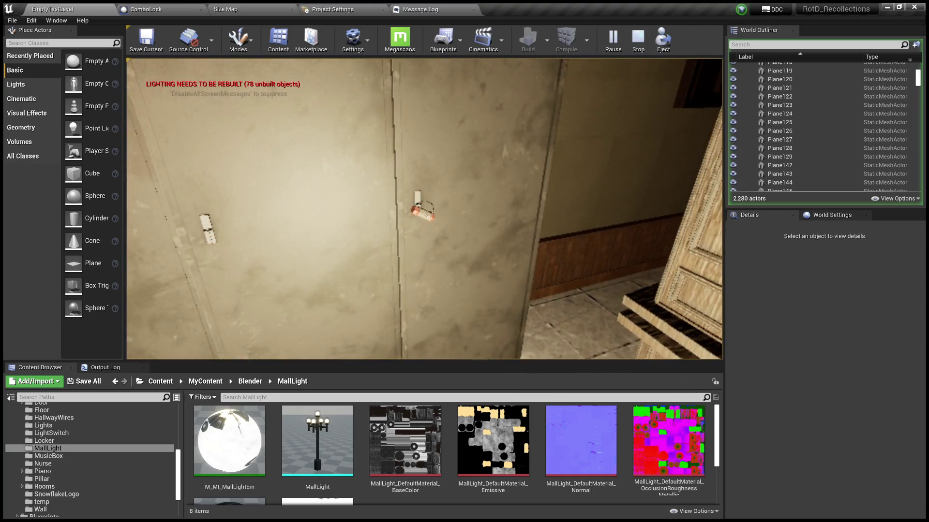
{"action": "key", "text": "e"}
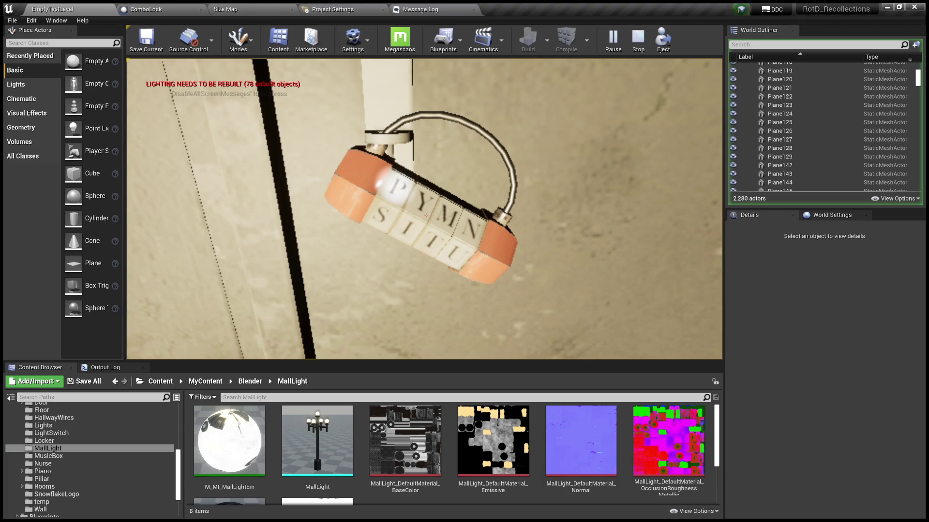
{"action": "key", "text": "Escape"}
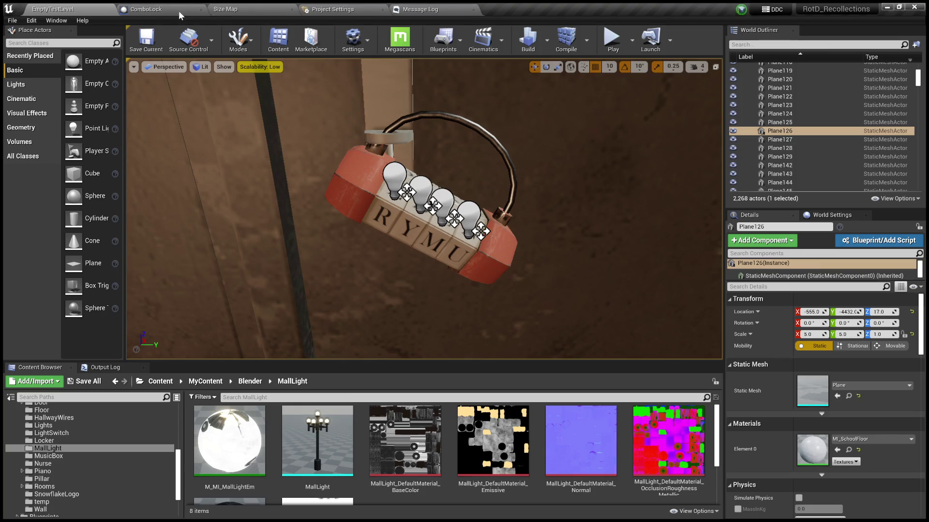
Step: Fly the view into the room with shelves and a desk
{"action": "mouse_move", "coordinate": [338, 218]}
{"action": "left_mouse_down"}
{"action": "mouse_move", "coordinate": [358, 193]}
{"action": "mouse_move", "coordinate": [406, 167]}
{"action": "mouse_move", "coordinate": [416, 177]}
{"action": "mouse_move", "coordinate": [499, 181]}
{"action": "left_mouse_up"}
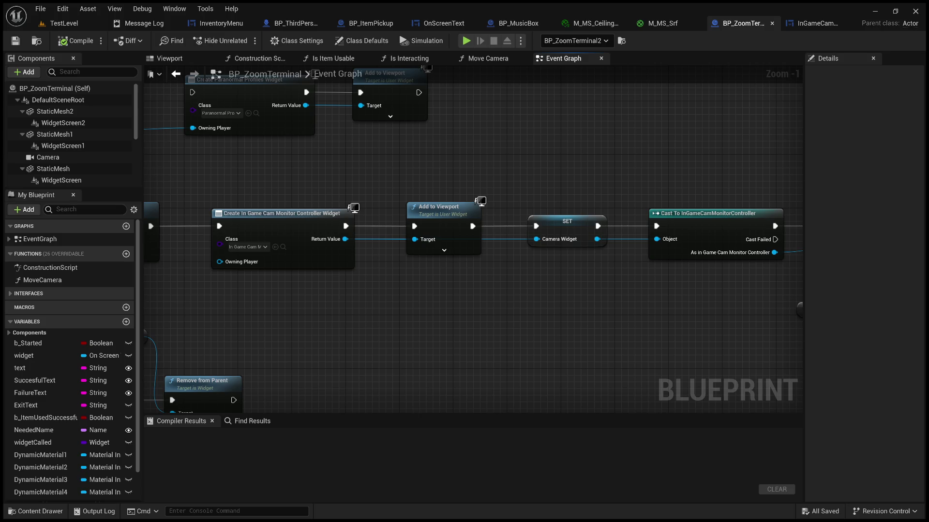
Step: Review BP_ZoomTerminal's SET and cast nodes, TestLevel, and the InGameCamMonitorController widget blueprint
{"action": "mouse_move", "coordinate": [725, 315]}
{"action": "left_mouse_down"}
{"action": "mouse_move", "coordinate": [738, 379]}
{"action": "mouse_move", "coordinate": [437, 261]}
{"action": "mouse_move", "coordinate": [754, 247]}
{"action": "mouse_move", "coordinate": [435, 233]}
{"action": "mouse_move", "coordinate": [339, 290]}
{"action": "mouse_move", "coordinate": [165, 217]}
{"action": "mouse_move", "coordinate": [151, 268]}
{"action": "left_mouse_up"}
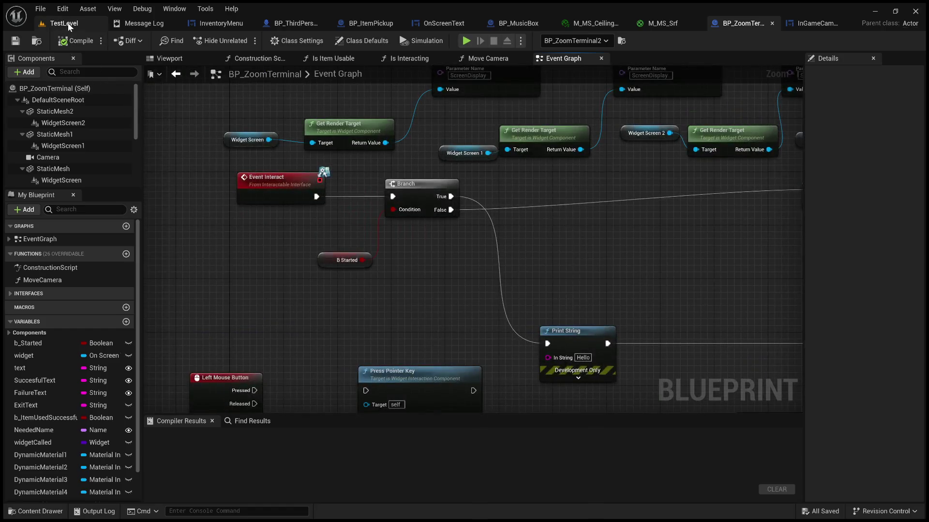
{"action": "left_click", "coordinate": [67, 22]}
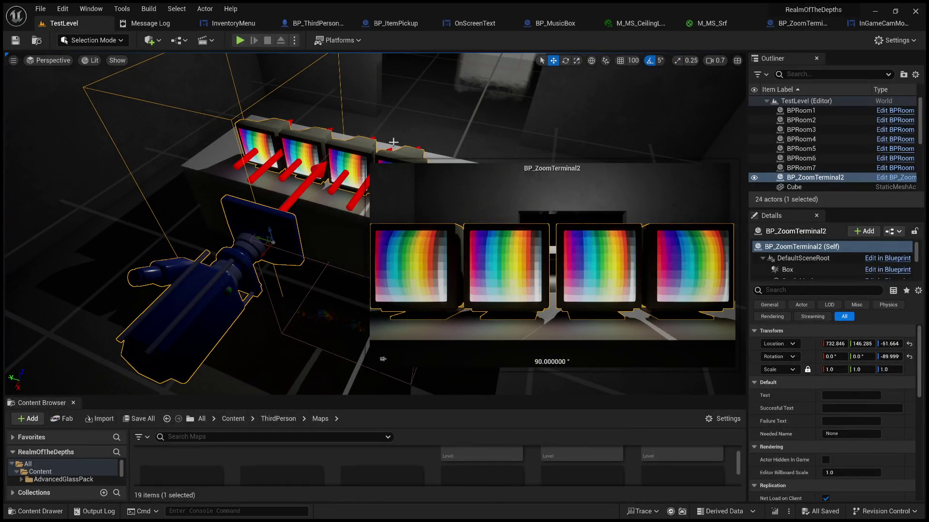
{"action": "left_click", "coordinate": [880, 26]}
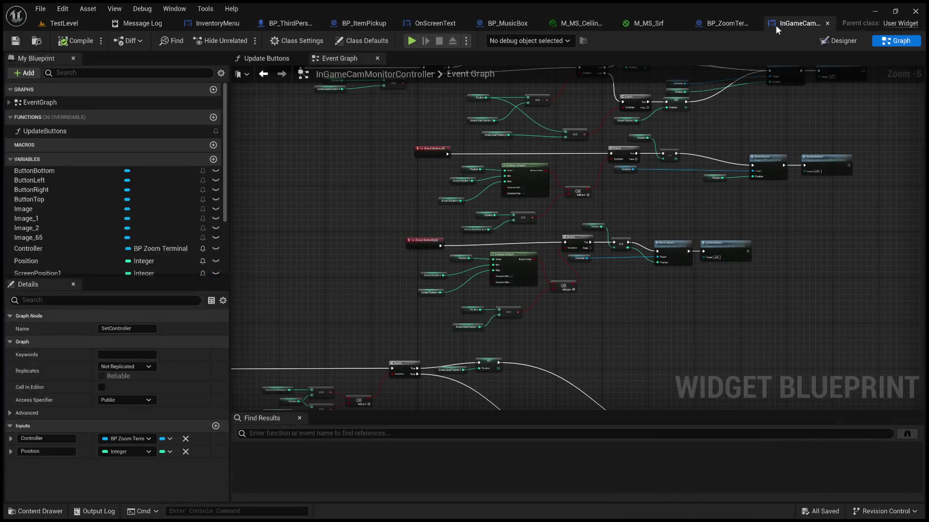
{"action": "left_click", "coordinate": [777, 23]}
{"action": "mouse_move", "coordinate": [465, 221]}
{"action": "left_mouse_down"}
{"action": "mouse_move", "coordinate": [512, 280]}
{"action": "mouse_move", "coordinate": [271, 291]}
{"action": "mouse_move", "coordinate": [184, 266]}
{"action": "mouse_move", "coordinate": [141, 294]}
{"action": "left_mouse_up"}
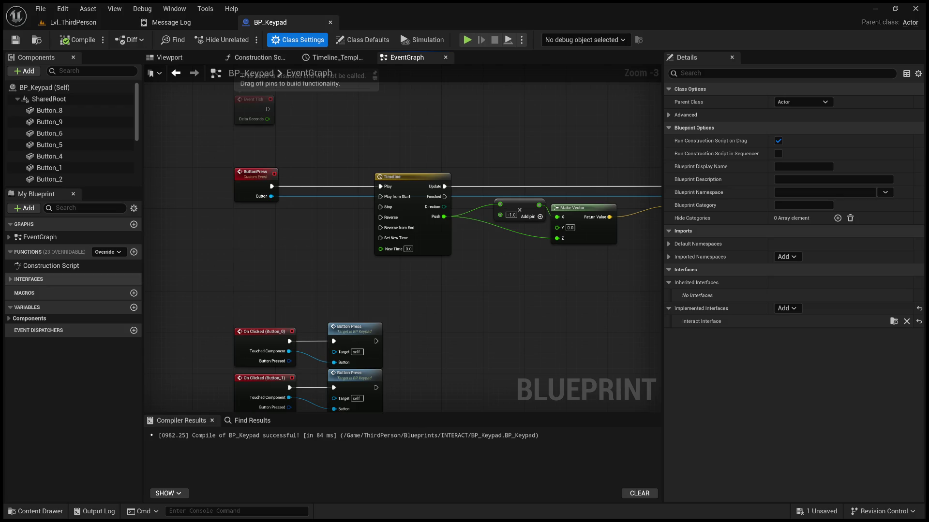
Step: Expand the implemented Interfaces and add an Event OnInteract node to BP_Keypad's EventGraph
{"action": "left_click", "coordinate": [12, 280]}
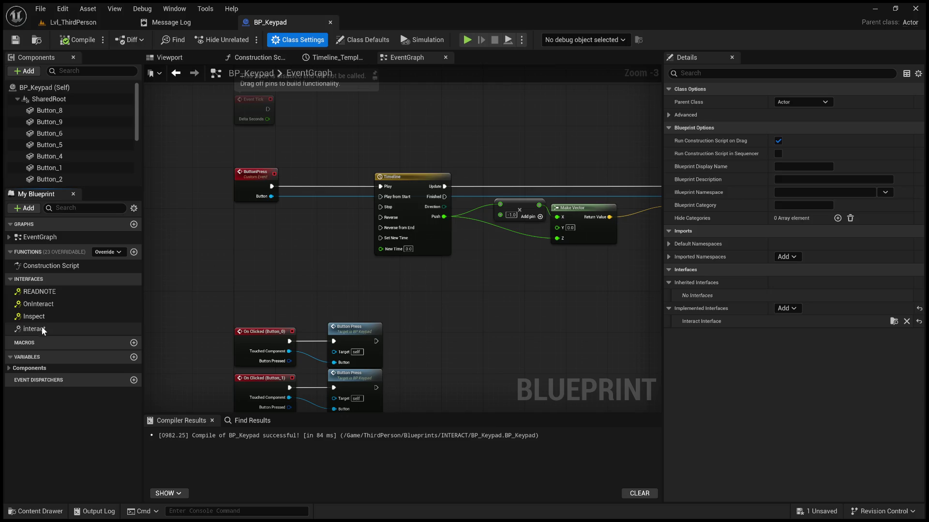
{"action": "double_click", "coordinate": [41, 327]}
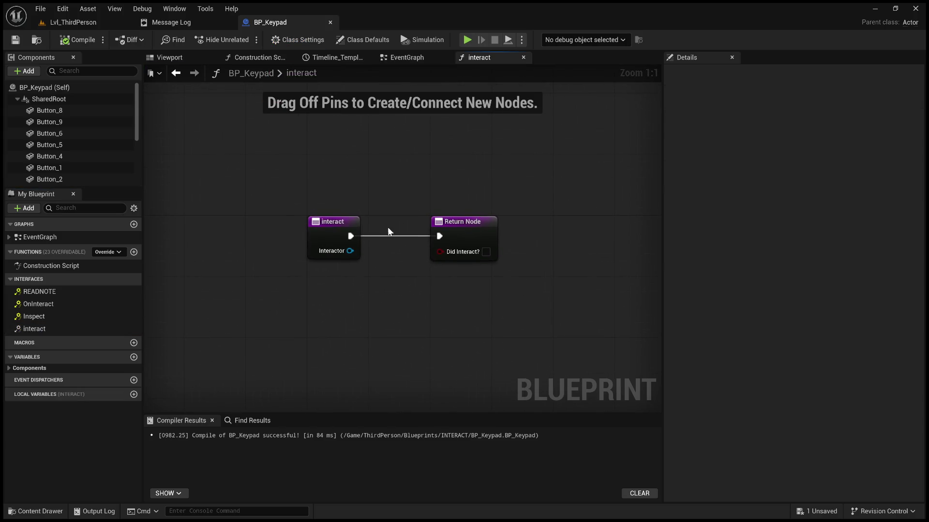
{"action": "left_click", "coordinate": [51, 328]}
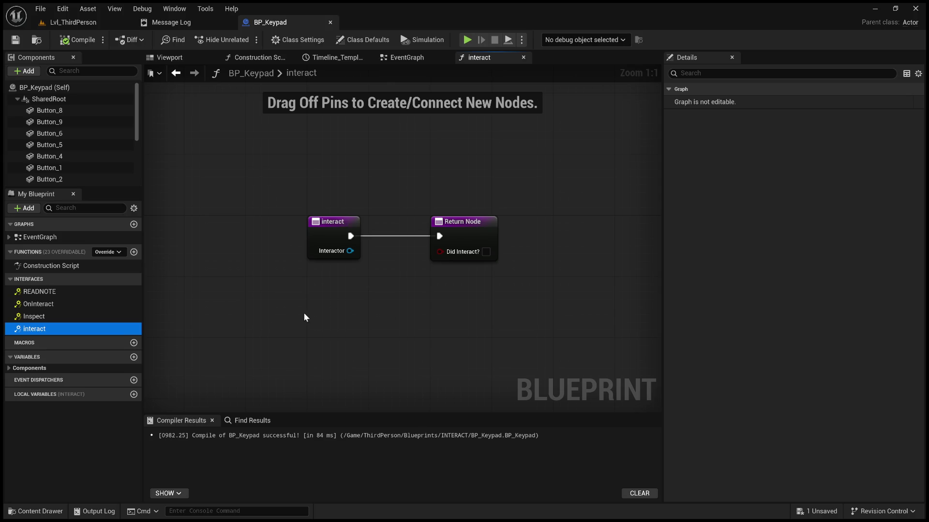
{"action": "double_click", "coordinate": [59, 303]}
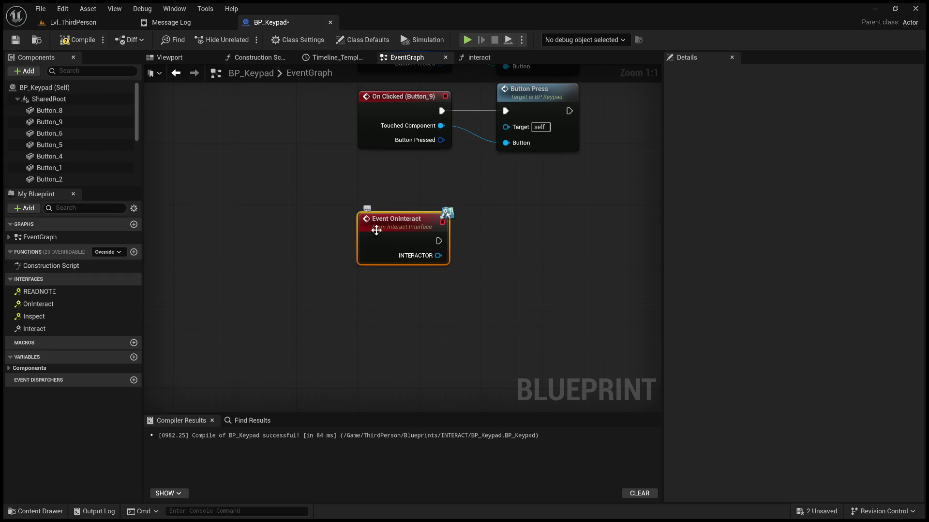
Step: In Lvl_ThirdPerson, select an actor in the room and open BP_Base_Note with its Interfaces expanded
{"action": "left_click", "coordinate": [92, 24]}
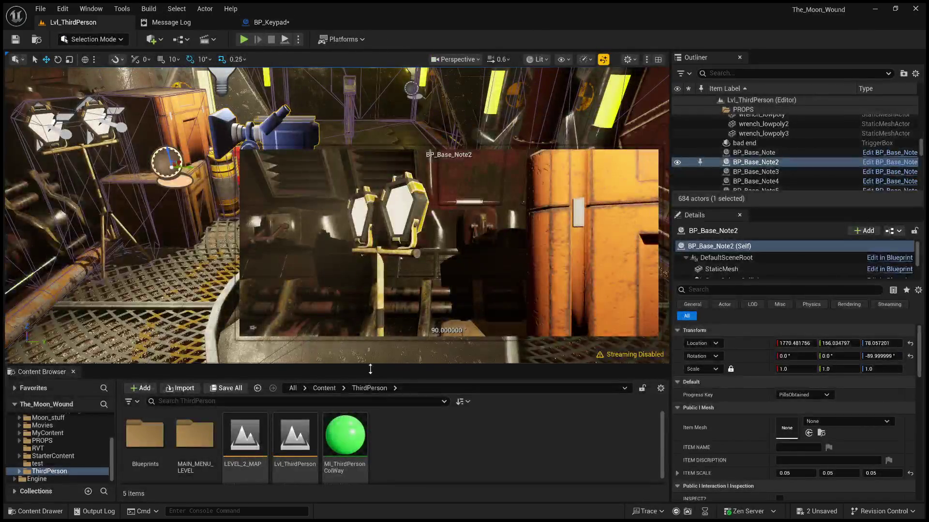
{"action": "left_click_drag", "start_coordinate": [186, 258], "coordinate": [131, 203]}
{"action": "left_click", "coordinate": [573, 160]}
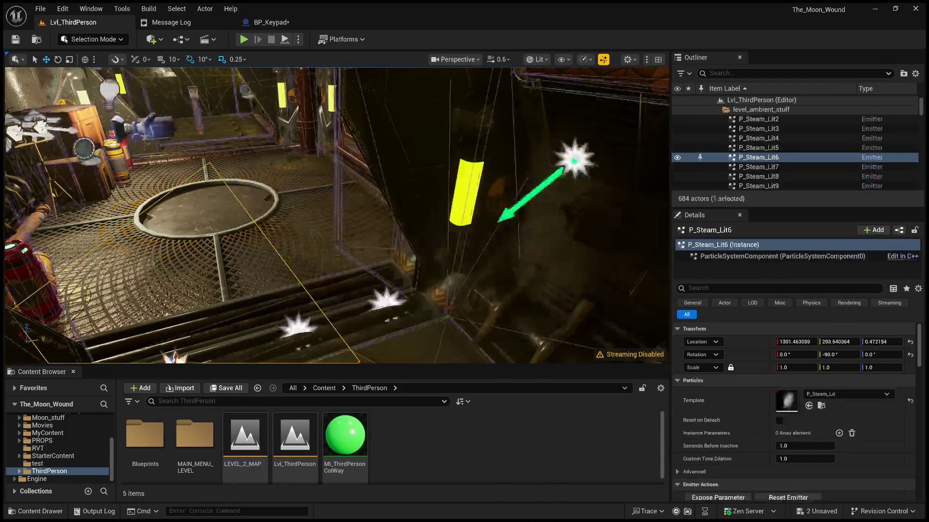
{"action": "left_click", "coordinate": [882, 261]}
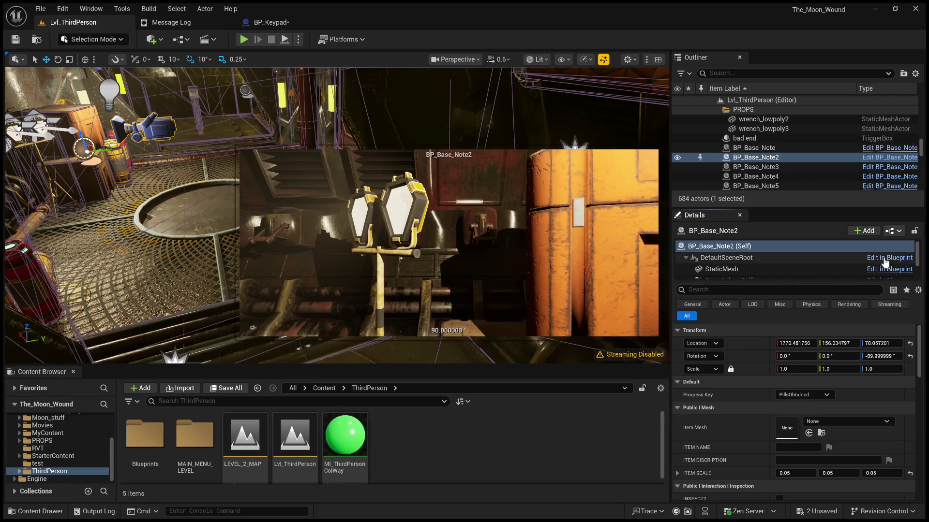
{"action": "left_click", "coordinate": [12, 292]}
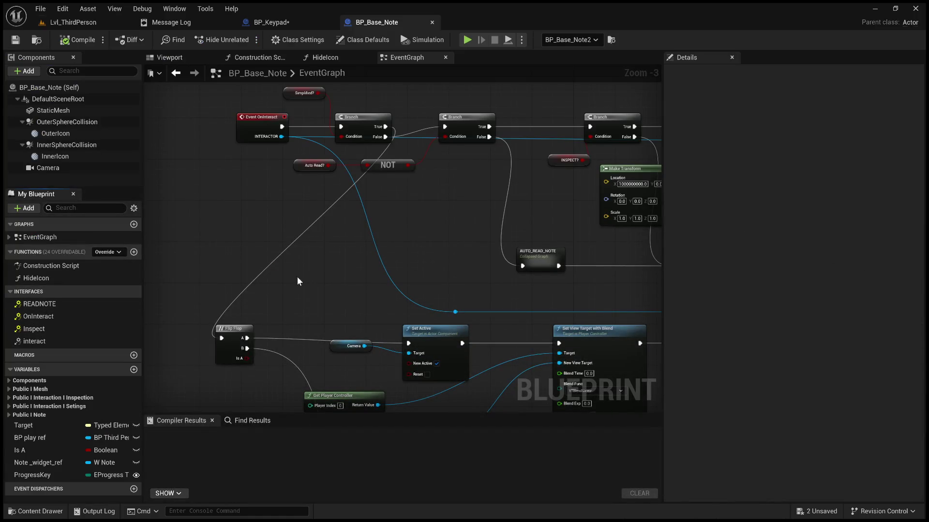
Step: Zoom out over BP_Base_Note's OnInteract Branch chain, then return to BP_Keypad
{"action": "scroll", "coordinate": [231, 284], "scroll_direction": "down", "scroll_amount": 2}
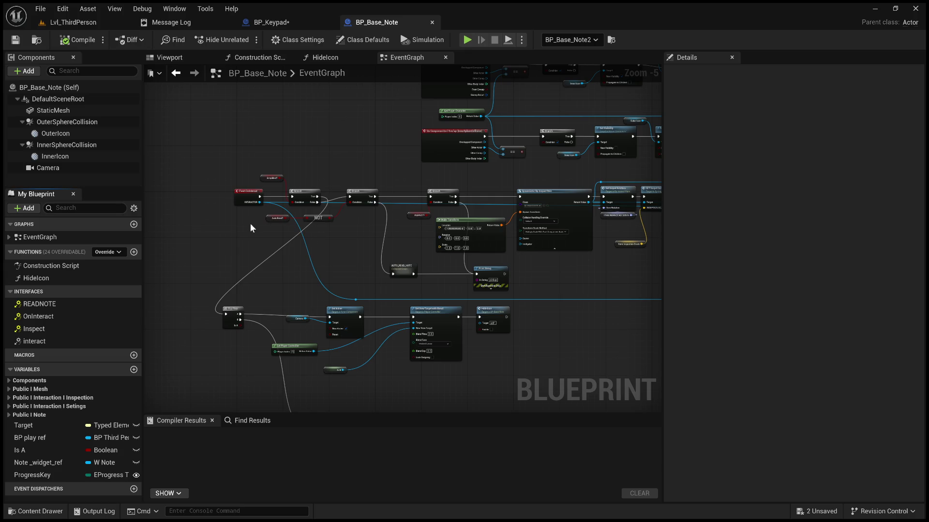
{"action": "left_click", "coordinate": [292, 25]}
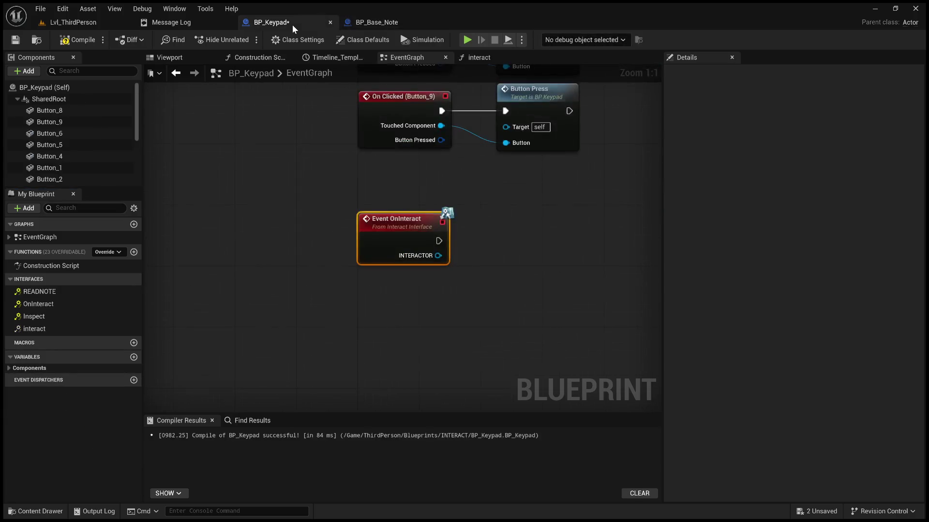
Step: Add a new Boolean variable named bInteractionStarted to BP_Keypad
{"action": "left_click_drag", "start_coordinate": [407, 126], "coordinate": [371, 167]}
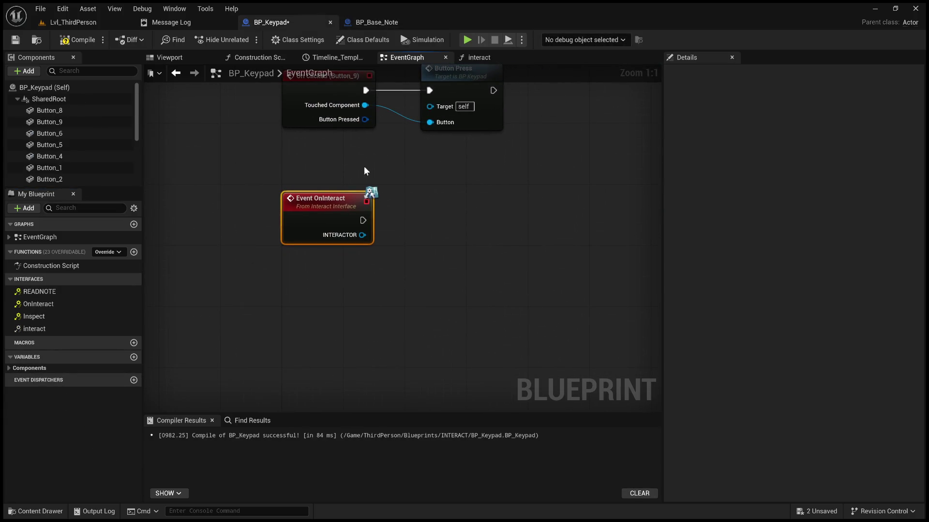
{"action": "left_click", "coordinate": [9, 371]}
{"action": "left_click", "coordinate": [15, 371]}
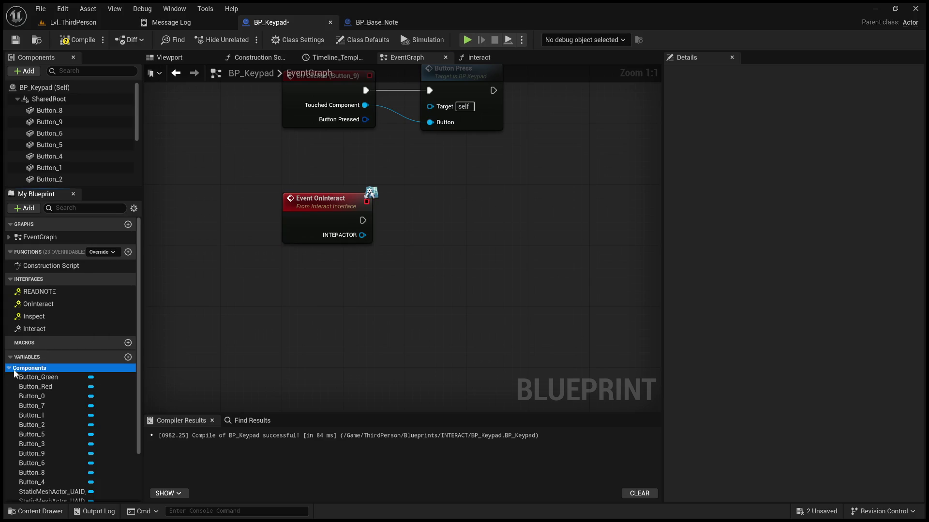
{"action": "left_click", "coordinate": [8, 369]}
{"action": "left_click", "coordinate": [126, 357]}
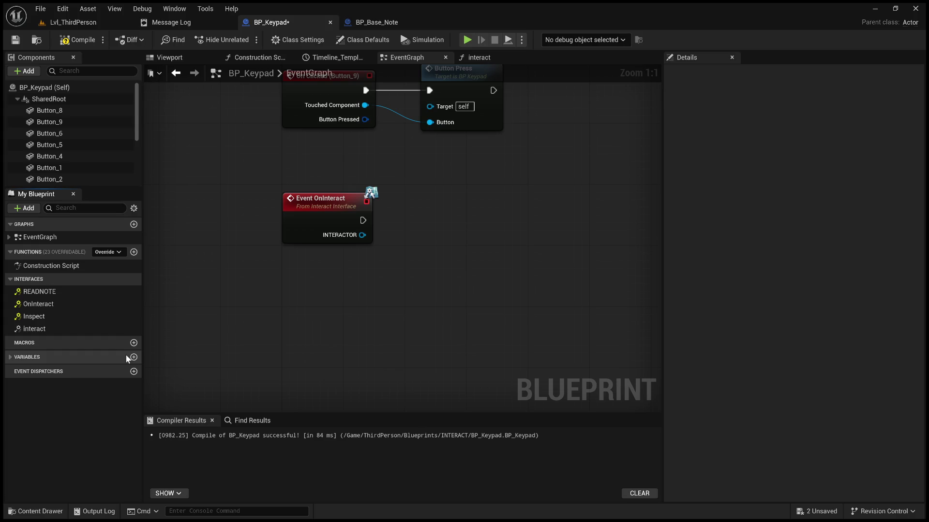
{"action": "left_click", "coordinate": [134, 358]}
{"action": "type", "text": "bInter"}
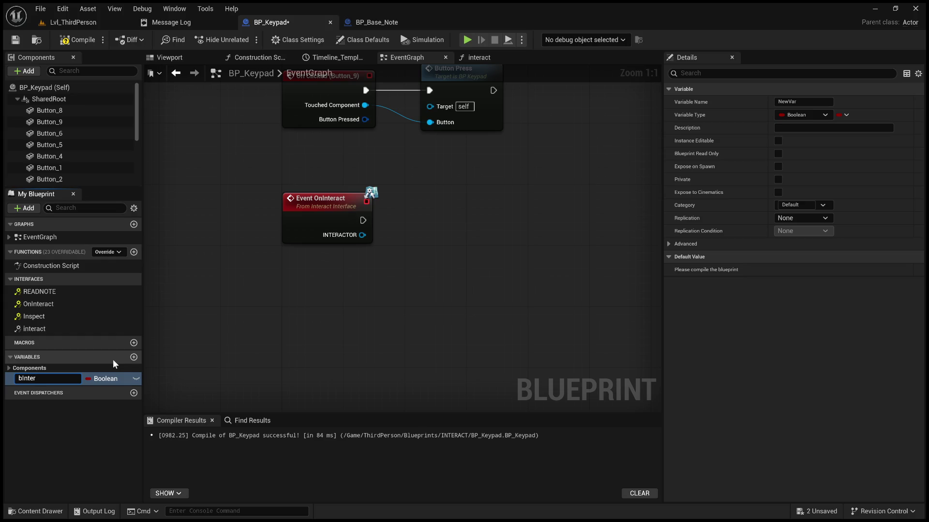
{"action": "type", "text": "action"}
{"action": "type", "text": "Started"}
{"action": "key", "text": "Return"}
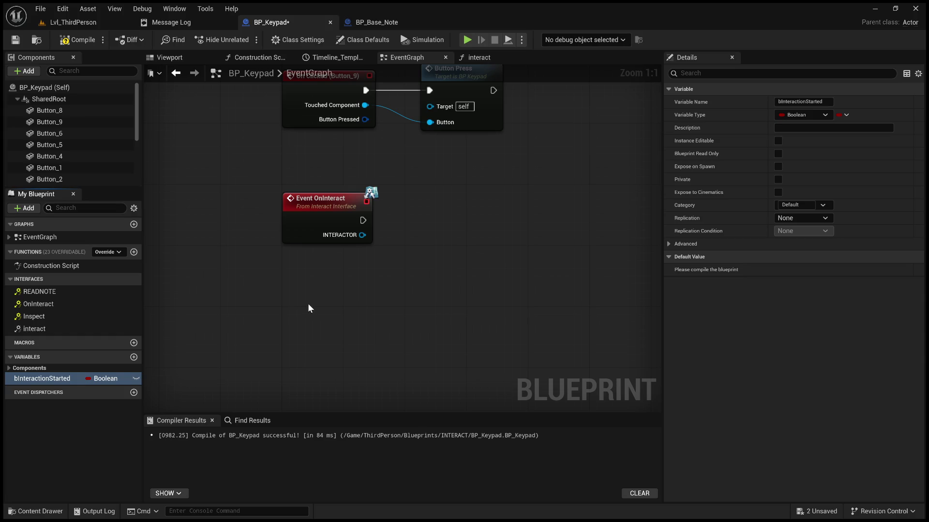
Step: Place a SET bInteractionStarted node beside Event OnInteract, then delete it
{"action": "left_click_drag", "start_coordinate": [306, 317], "coordinate": [454, 326]}
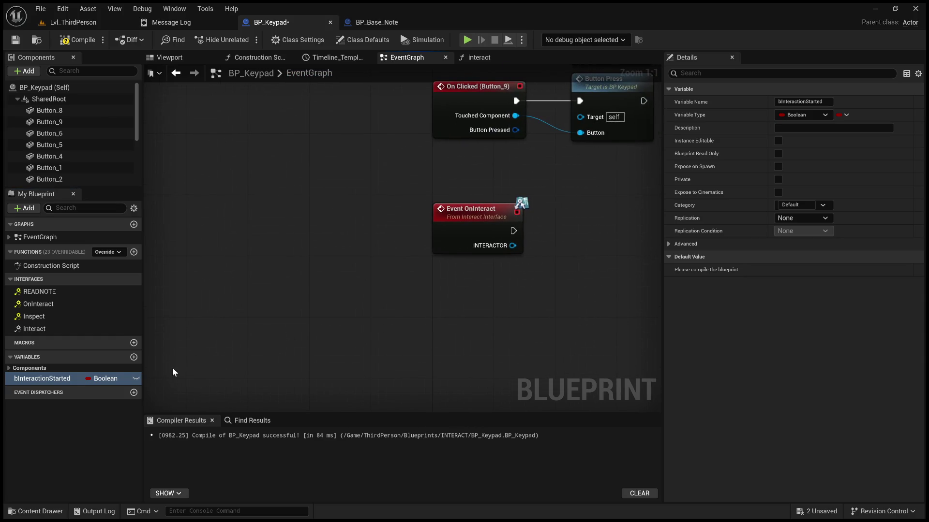
{"action": "left_click_drag", "start_coordinate": [302, 326], "coordinate": [280, 345]}
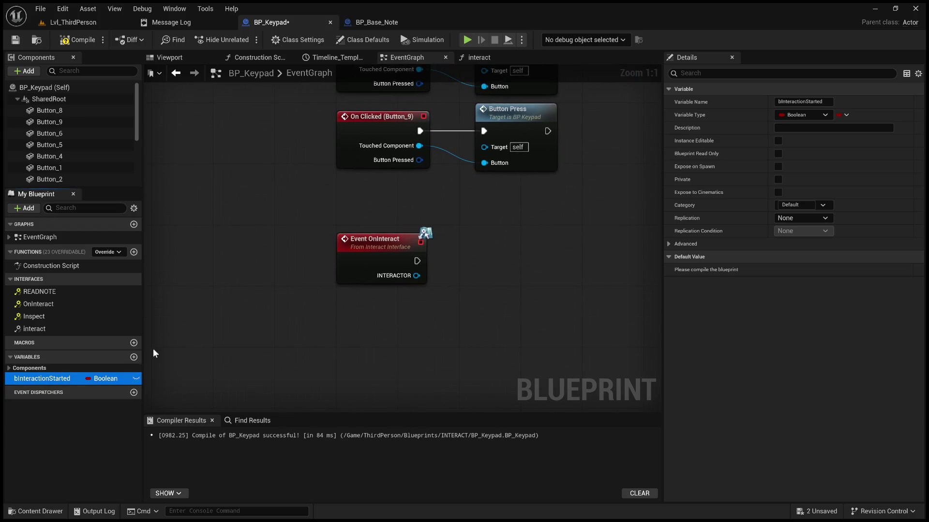
{"action": "mouse_move", "coordinate": [55, 379]}
{"action": "left_mouse_down"}
{"action": "mouse_move", "coordinate": [521, 272]}
{"action": "mouse_move", "coordinate": [547, 307]}
{"action": "left_mouse_up"}
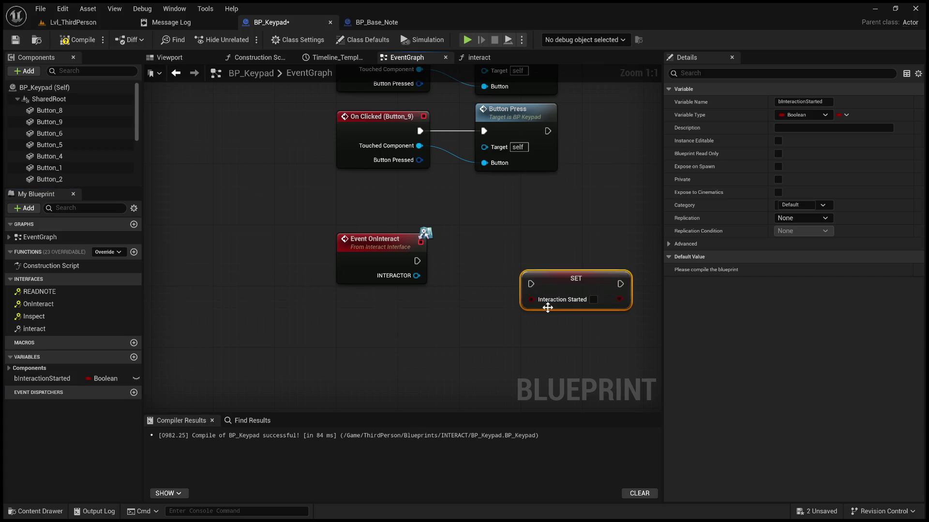
{"action": "left_click_drag", "start_coordinate": [527, 224], "coordinate": [399, 260]}
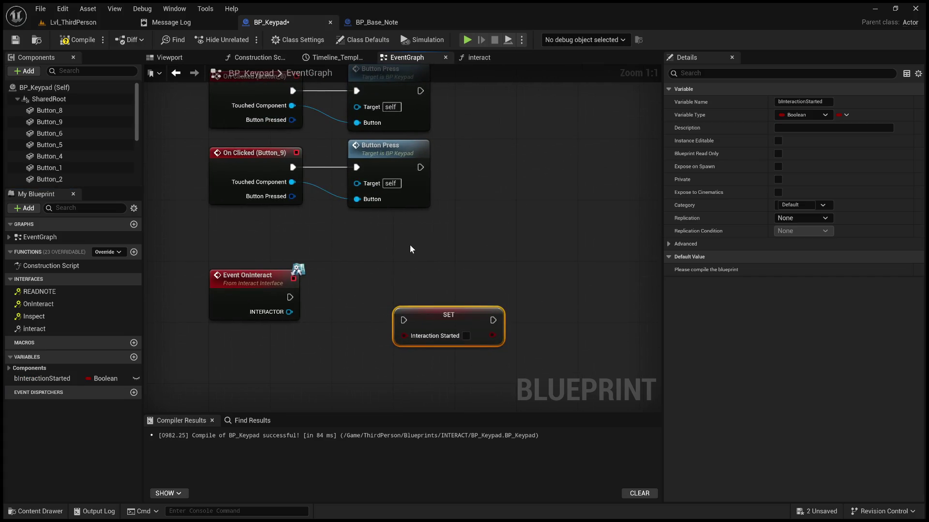
{"action": "left_click_drag", "start_coordinate": [465, 260], "coordinate": [516, 322]}
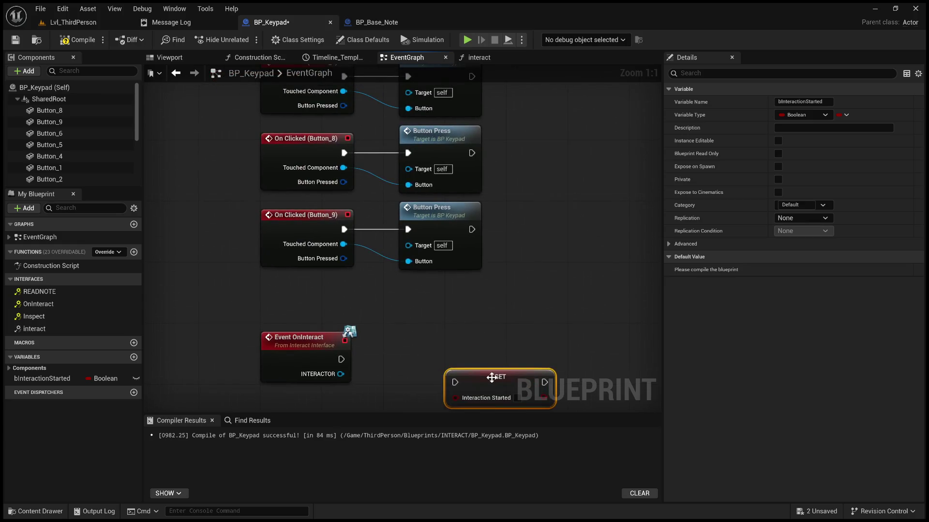
{"action": "left_click_drag", "start_coordinate": [489, 376], "coordinate": [520, 322]}
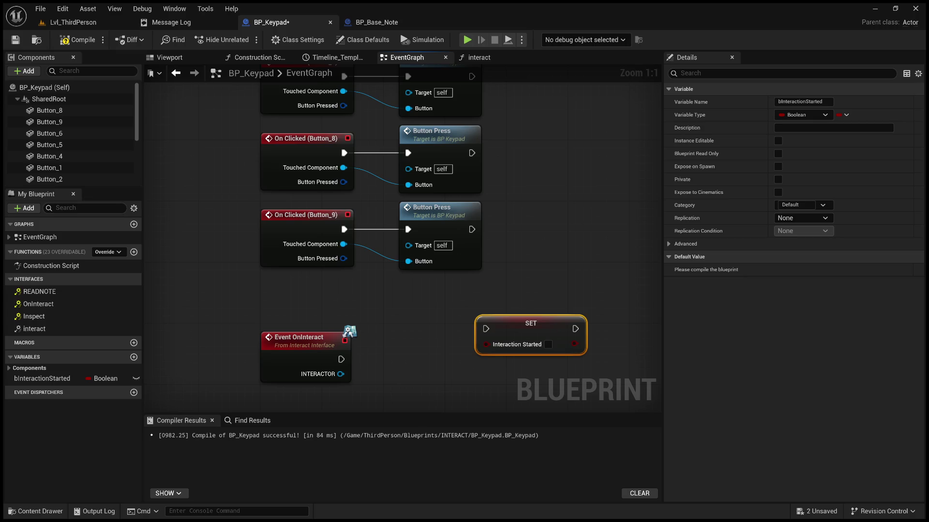
{"action": "mouse_move", "coordinate": [485, 325]}
{"action": "left_mouse_down"}
{"action": "mouse_move", "coordinate": [419, 263]}
{"action": "mouse_move", "coordinate": [388, 258]}
{"action": "left_mouse_up"}
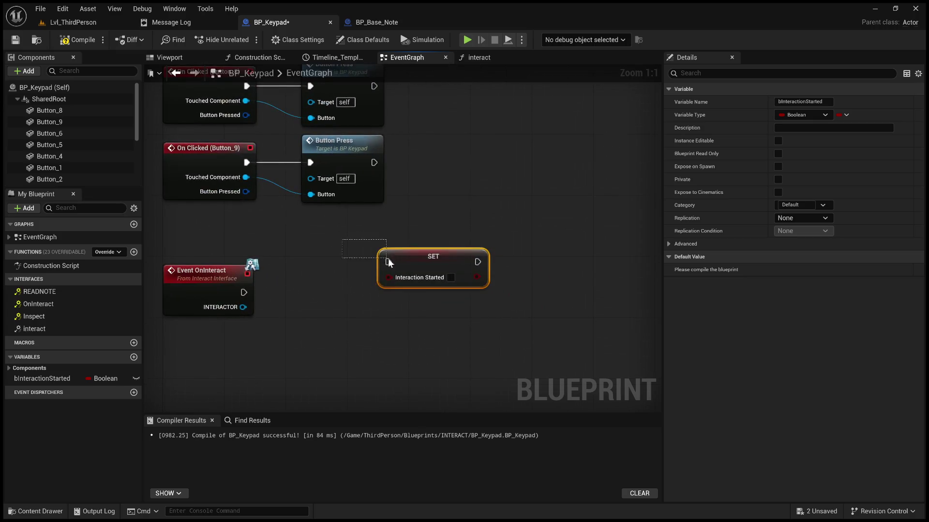
{"action": "key", "text": "Delete"}
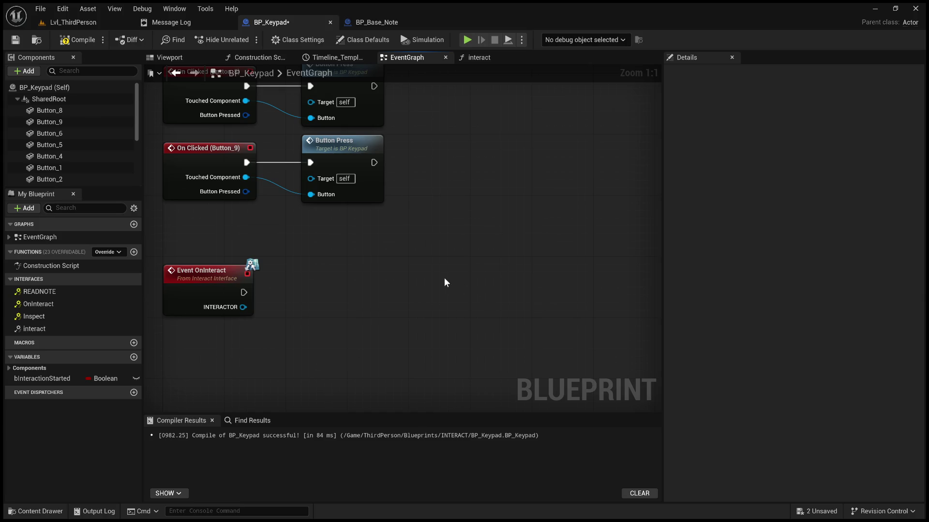
Step: Add an Interaction Started getter feeding a new Branch, and wire Event OnInteract into that Branch
{"action": "left_click", "coordinate": [56, 380]}
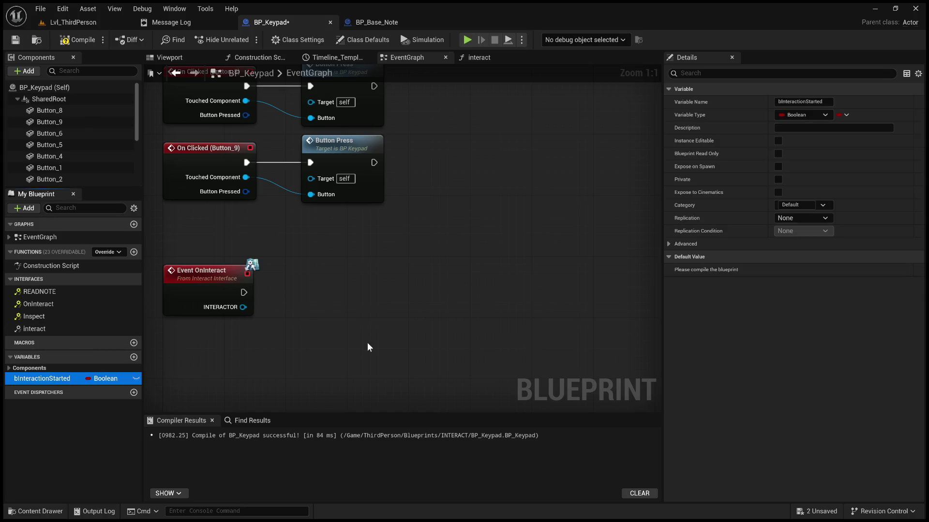
{"action": "mouse_move", "coordinate": [450, 320]}
{"action": "left_mouse_down"}
{"action": "mouse_move", "coordinate": [440, 309]}
{"action": "mouse_move", "coordinate": [275, 350]}
{"action": "left_mouse_up"}
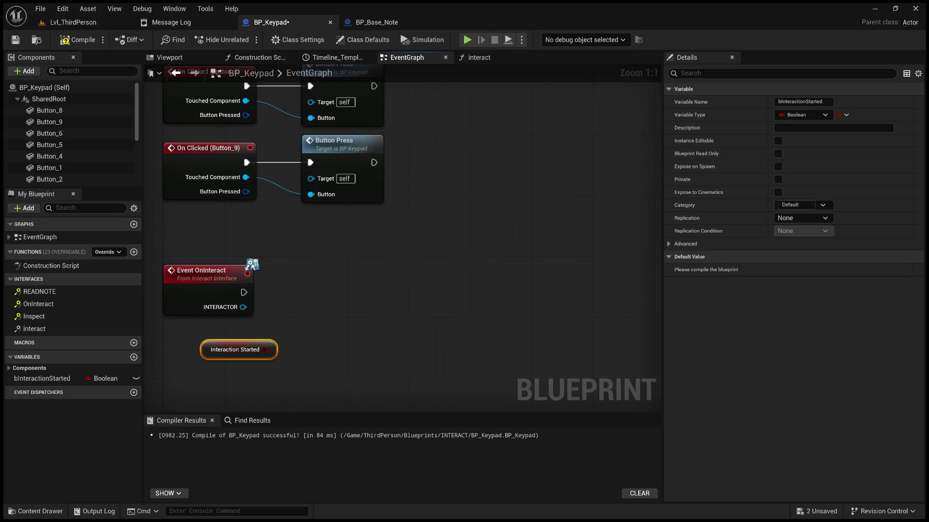
{"action": "left_click", "coordinate": [270, 300]}
{"action": "mouse_move", "coordinate": [265, 349]}
{"action": "left_mouse_down"}
{"action": "mouse_move", "coordinate": [343, 329]}
{"action": "mouse_move", "coordinate": [380, 290]}
{"action": "left_mouse_up"}
{"action": "key", "text": "b"}
{"action": "mouse_move", "coordinate": [244, 292]}
{"action": "left_mouse_down"}
{"action": "mouse_move", "coordinate": [387, 308]}
{"action": "mouse_move", "coordinate": [418, 275]}
{"action": "left_mouse_up"}
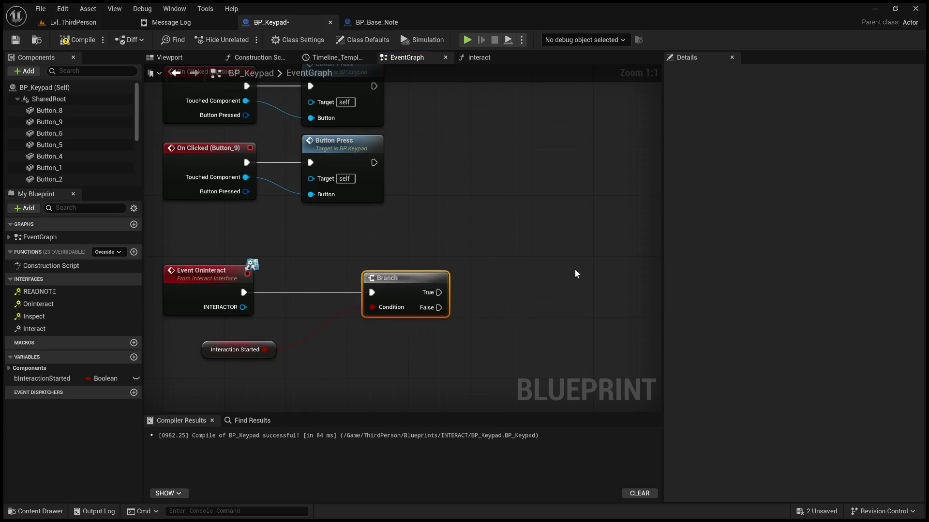
Step: Drop a SET bInteractionStarted node beside the Branch and wire it to Branch's True output
{"action": "left_click_drag", "start_coordinate": [575, 270], "coordinate": [437, 247]}
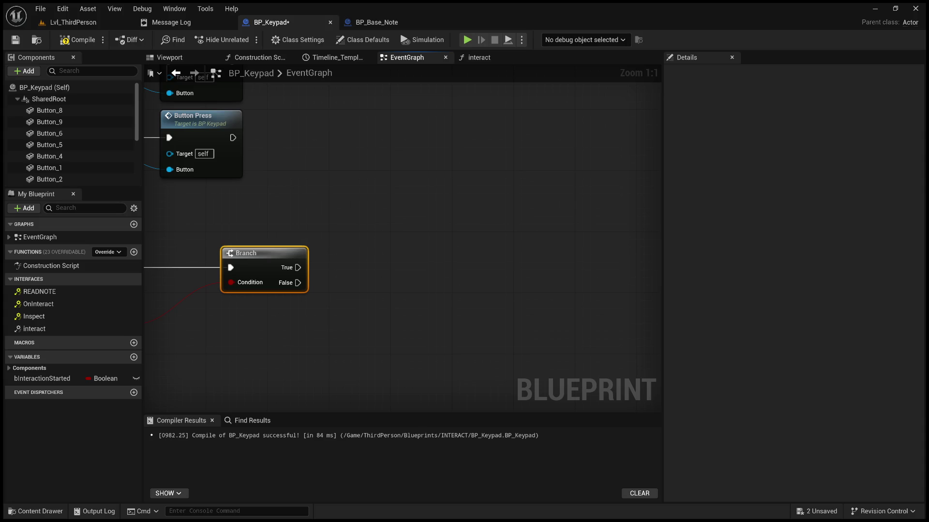
{"action": "left_click_drag", "start_coordinate": [304, 302], "coordinate": [379, 259]}
{"action": "left_click", "coordinate": [75, 380]}
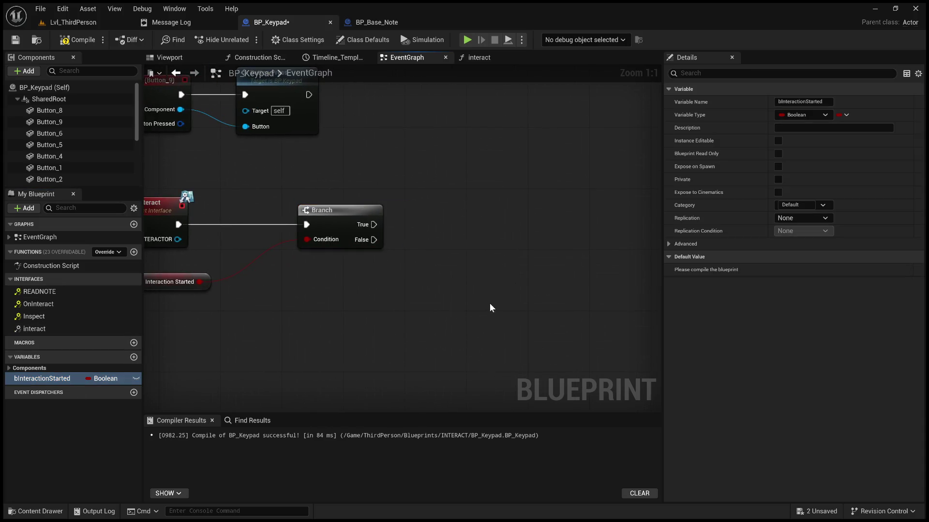
{"action": "left_click_drag", "start_coordinate": [489, 308], "coordinate": [467, 290]}
{"action": "mouse_move", "coordinate": [373, 225]}
{"action": "left_mouse_down"}
{"action": "mouse_move", "coordinate": [429, 259]}
{"action": "mouse_move", "coordinate": [387, 259]}
{"action": "mouse_move", "coordinate": [475, 305]}
{"action": "mouse_move", "coordinate": [483, 289]}
{"action": "left_mouse_up"}
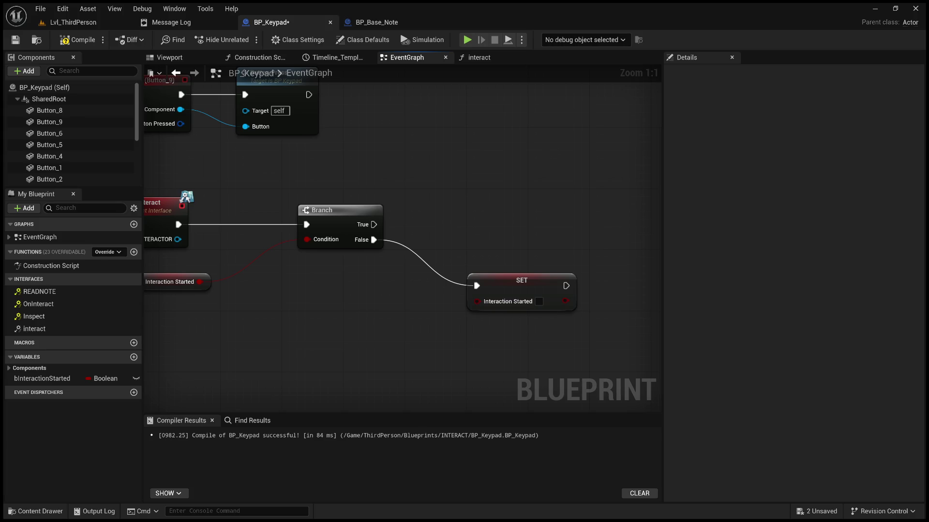
{"action": "left_click", "coordinate": [425, 262], "text": "alt"}
{"action": "left_click_drag", "start_coordinate": [373, 224], "coordinate": [483, 285]}
Step: Move the SET node lower, paste a Get Player Character node, and switch to Lvl_ThirdPerson
{"action": "left_click_drag", "start_coordinate": [558, 250], "coordinate": [497, 220]}
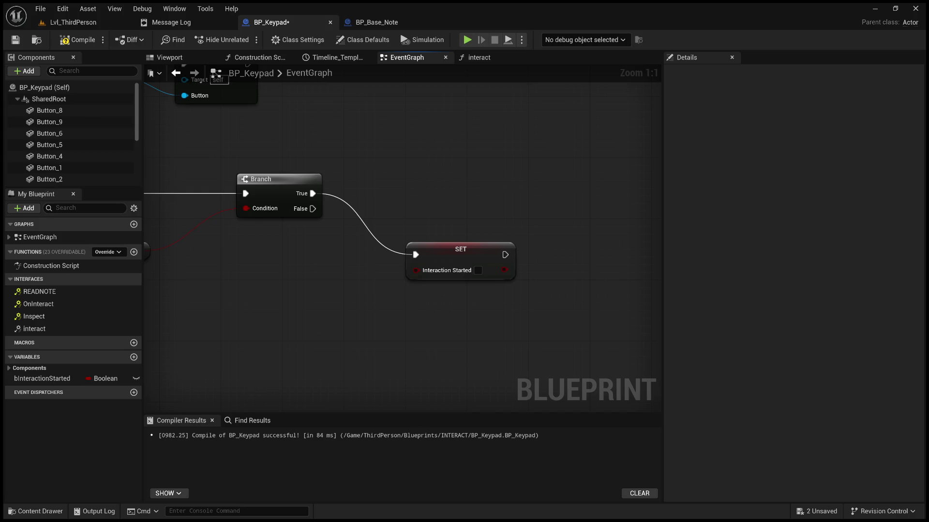
{"action": "left_click_drag", "start_coordinate": [460, 249], "coordinate": [499, 364]}
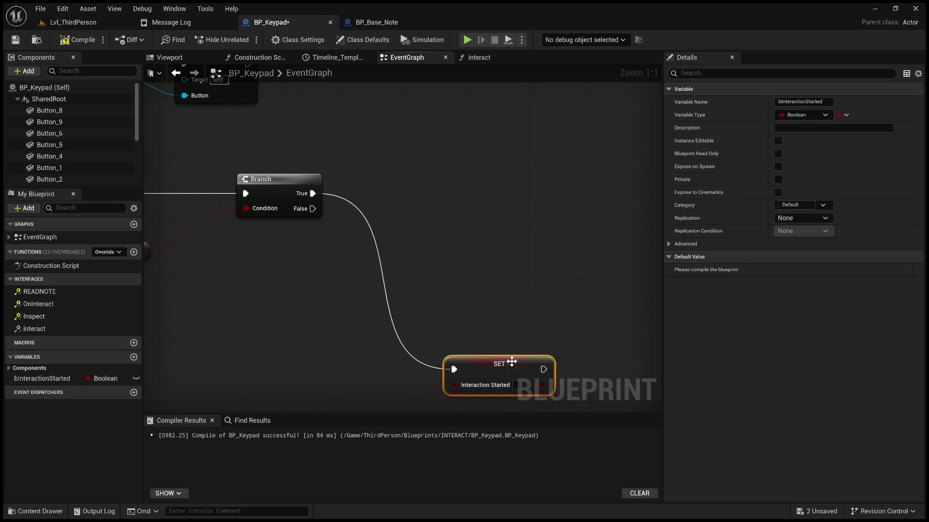
{"action": "left_click_drag", "start_coordinate": [571, 303], "coordinate": [373, 188]}
{"action": "scroll", "coordinate": [380, 234], "scroll_direction": "down", "scroll_amount": 2}
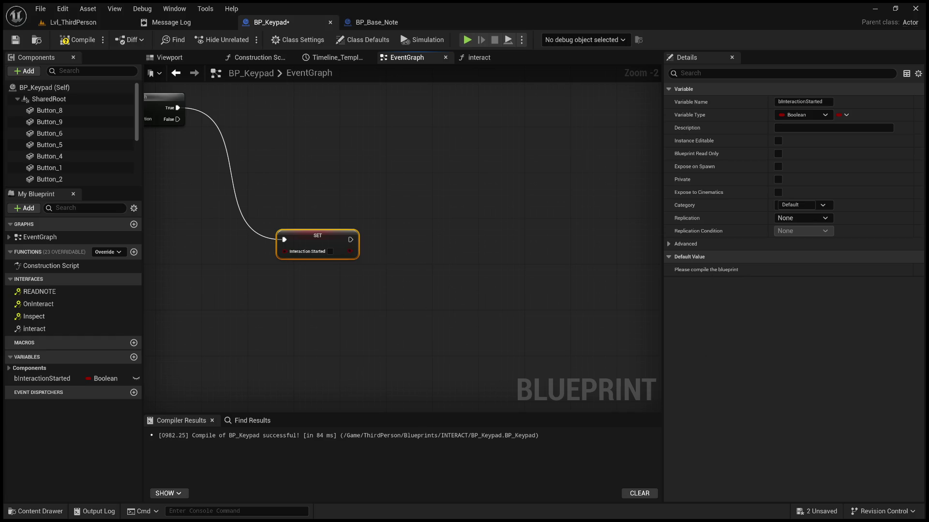
{"action": "key", "text": "ctrl+v"}
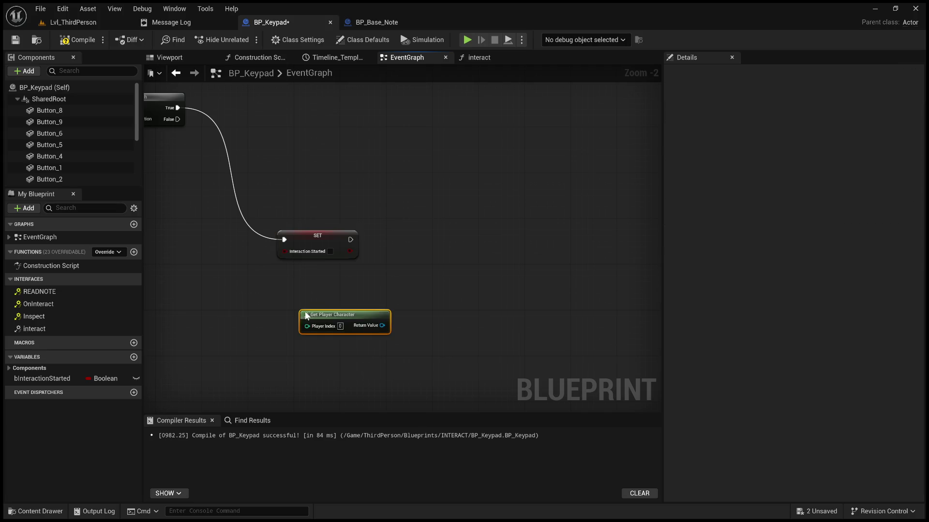
{"action": "left_click_drag", "start_coordinate": [382, 326], "coordinate": [462, 251]}
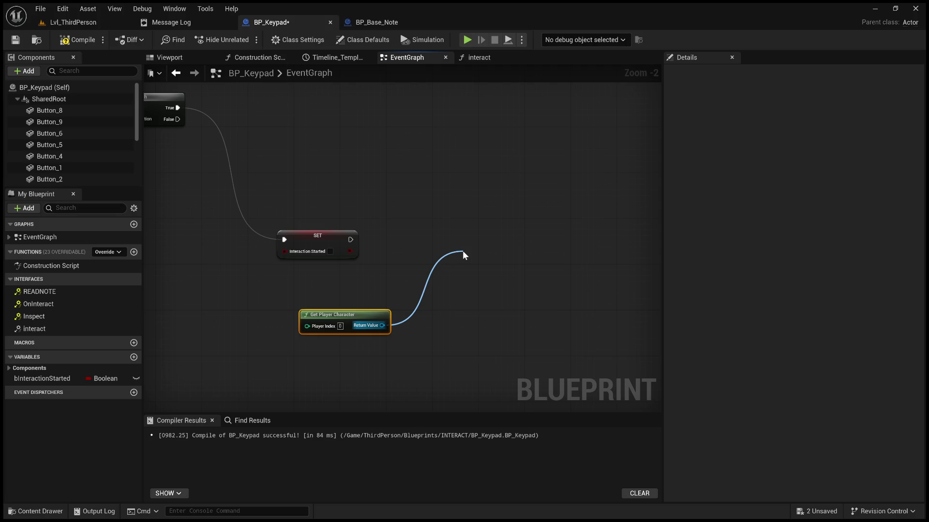
{"action": "mouse_move", "coordinate": [462, 250]}
{"action": "left_mouse_down"}
{"action": "mouse_move", "coordinate": [472, 261]}
{"action": "mouse_move", "coordinate": [59, 111]}
{"action": "mouse_move", "coordinate": [108, 57]}
{"action": "mouse_move", "coordinate": [98, 16]}
{"action": "left_mouse_up"}
{"action": "left_click", "coordinate": [97, 16]}
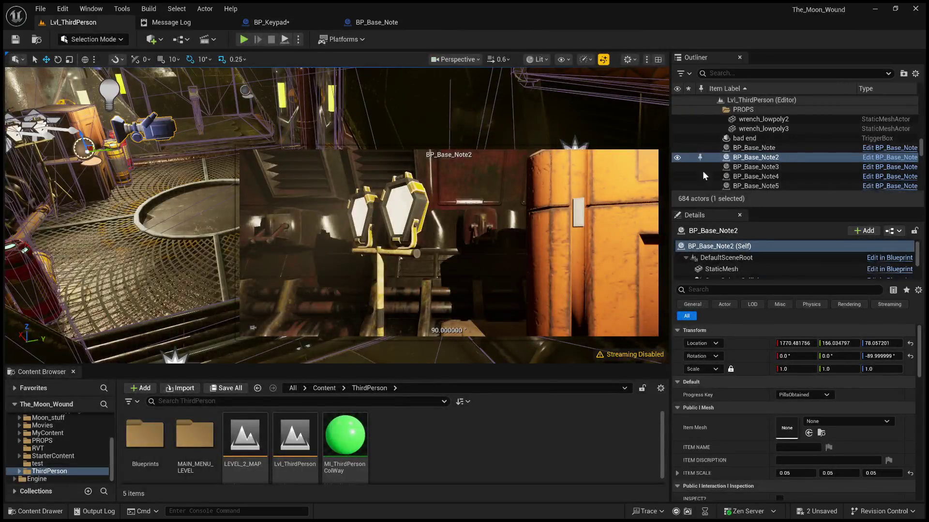
{"action": "left_click", "coordinate": [245, 41]}
{"action": "left_click", "coordinate": [250, 171]}
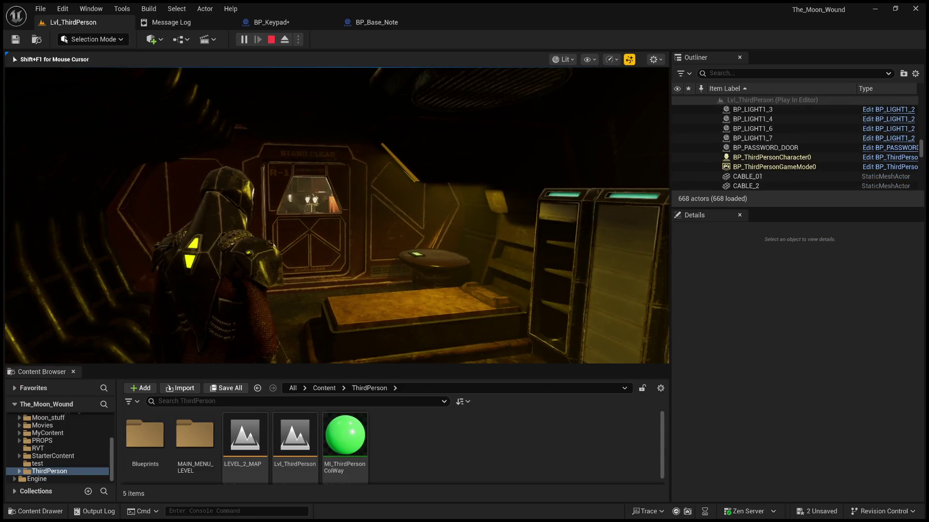
{"action": "key", "text": "F8"}
{"action": "left_click", "coordinate": [315, 209]}
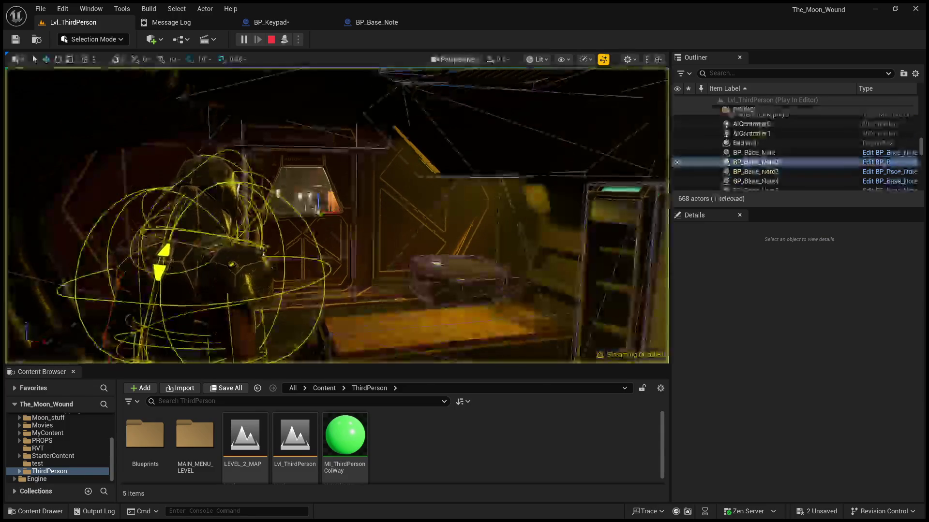
{"action": "scroll", "coordinate": [774, 150], "scroll_direction": "down", "scroll_amount": 5}
{"action": "left_click", "coordinate": [764, 148]}
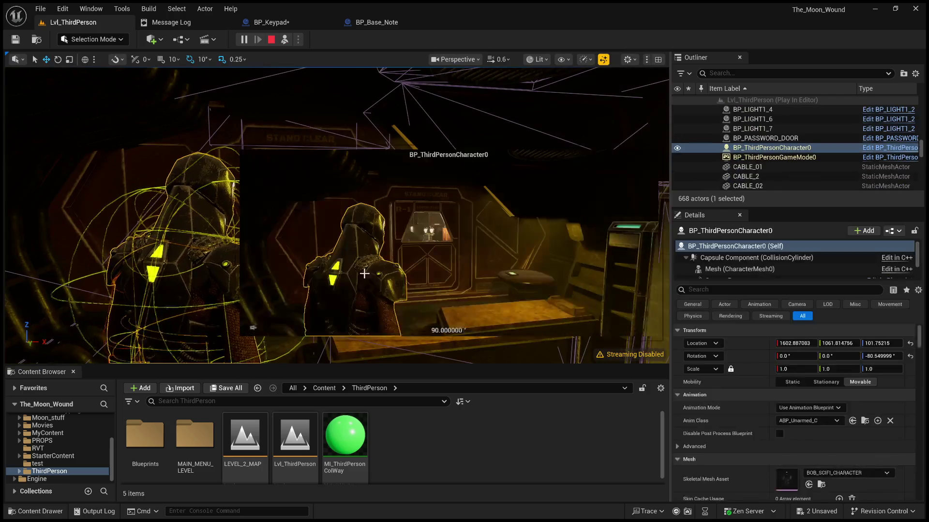
{"action": "left_click", "coordinate": [272, 40]}
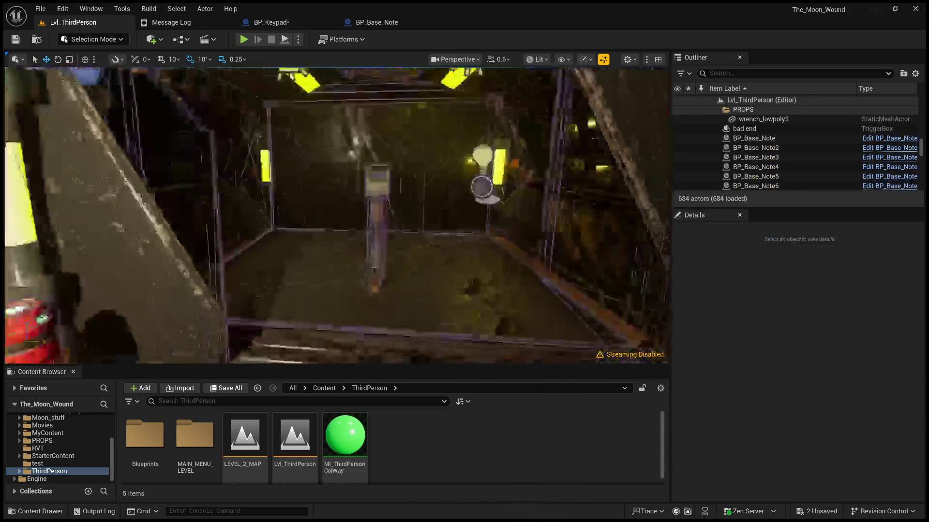
{"action": "left_click", "coordinate": [271, 22]}
{"action": "left_click_drag", "start_coordinate": [326, 280], "coordinate": [379, 221]}
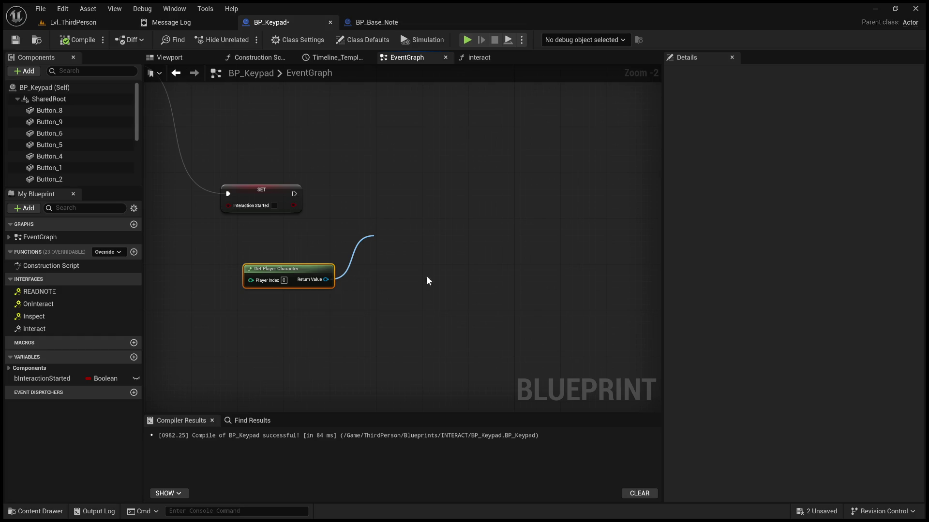
Step: Add a Cast To BP_ThirdPersonCharacter node beside SET and run it after SET's exec output
{"action": "left_click", "coordinate": [438, 298]}
{"action": "left_click_drag", "start_coordinate": [423, 246], "coordinate": [415, 191]}
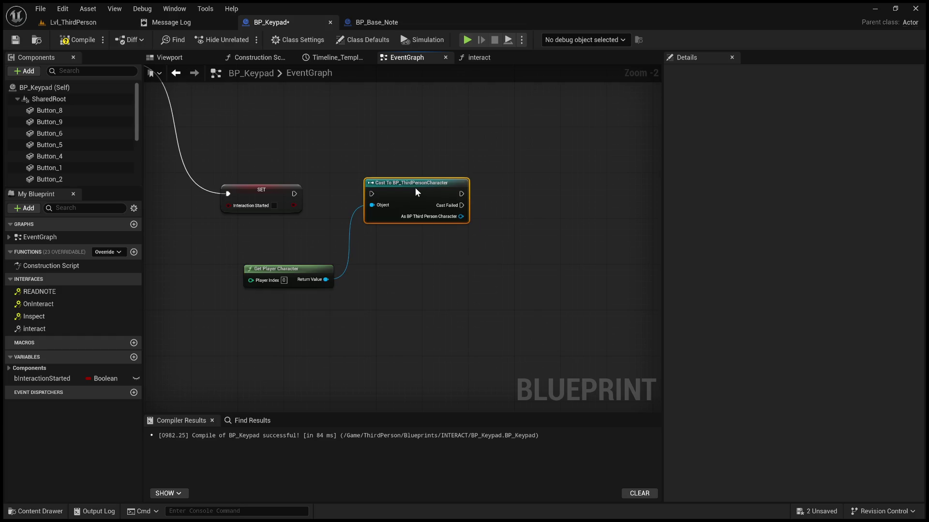
{"action": "left_click_drag", "start_coordinate": [294, 194], "coordinate": [373, 194]}
Step: Discard an unfinished wire from the cast result and switch to the BP_Base_Note blueprint
{"action": "left_click_drag", "start_coordinate": [460, 216], "coordinate": [583, 182]}
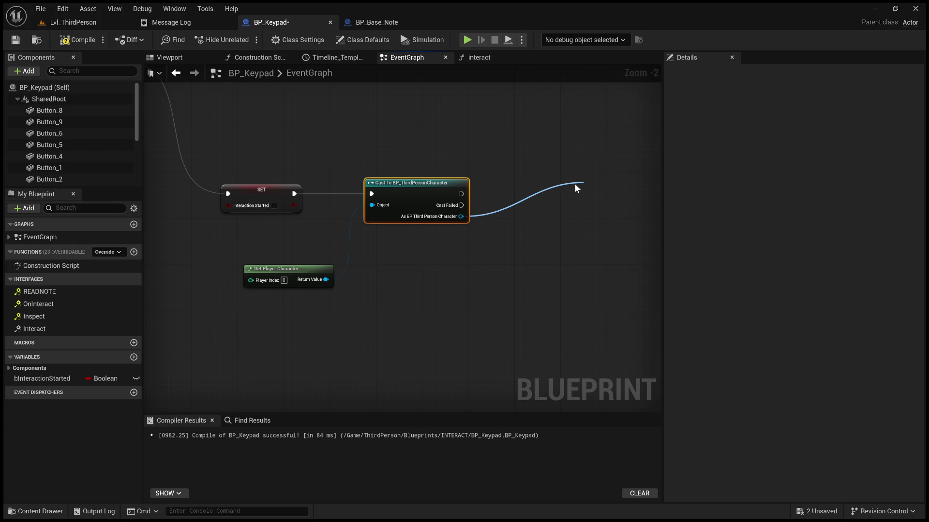
{"action": "left_click_drag", "start_coordinate": [575, 184], "coordinate": [575, 184]}
{"action": "left_click", "coordinate": [518, 168]}
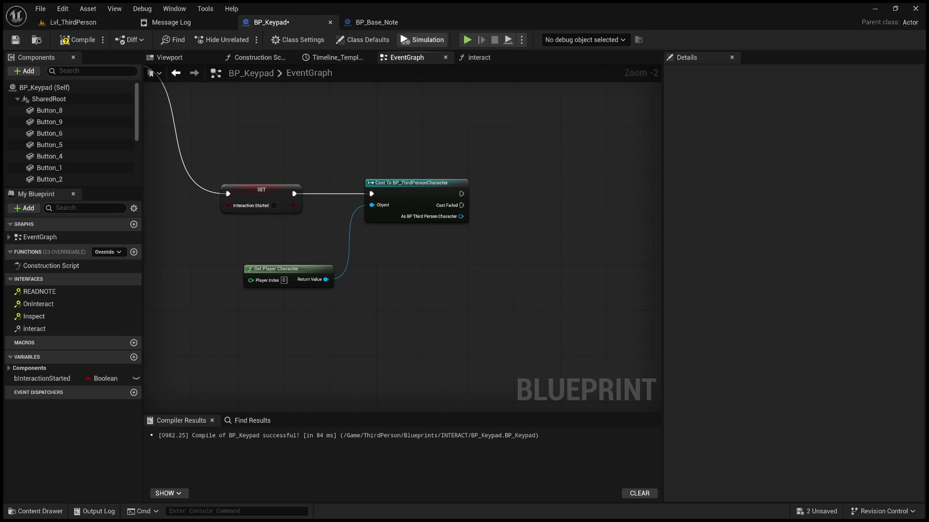
{"action": "left_click", "coordinate": [393, 25]}
Step: Bring the Flip Flop camera nodes into view, lower the Camera getter, and box-select Camera, Set Active, Set View Target and Hide Icon
{"action": "mouse_move", "coordinate": [450, 185]}
{"action": "left_mouse_down"}
{"action": "mouse_move", "coordinate": [426, 172]}
{"action": "mouse_move", "coordinate": [462, 167]}
{"action": "mouse_move", "coordinate": [461, 187]}
{"action": "mouse_move", "coordinate": [325, 172]}
{"action": "mouse_move", "coordinate": [373, 170]}
{"action": "left_mouse_up"}
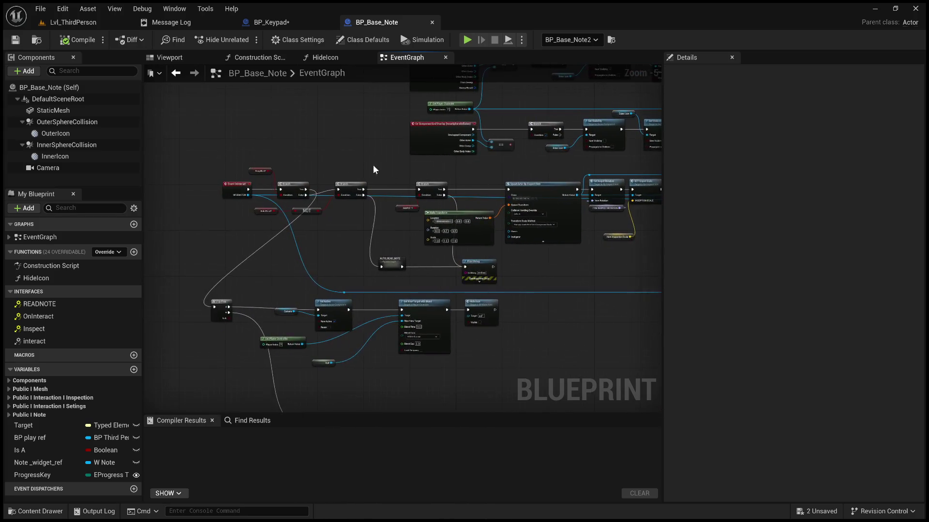
{"action": "scroll", "coordinate": [319, 270], "scroll_direction": "up", "scroll_amount": 2}
{"action": "mouse_move", "coordinate": [320, 270]}
{"action": "left_mouse_down"}
{"action": "mouse_move", "coordinate": [409, 243]}
{"action": "mouse_move", "coordinate": [416, 214]}
{"action": "mouse_move", "coordinate": [445, 269]}
{"action": "mouse_move", "coordinate": [429, 178]}
{"action": "mouse_move", "coordinate": [387, 175]}
{"action": "left_mouse_up"}
{"action": "mouse_move", "coordinate": [429, 199]}
{"action": "left_mouse_down"}
{"action": "mouse_move", "coordinate": [353, 176]}
{"action": "mouse_move", "coordinate": [289, 179]}
{"action": "mouse_move", "coordinate": [335, 179]}
{"action": "mouse_move", "coordinate": [409, 153]}
{"action": "mouse_move", "coordinate": [426, 115]}
{"action": "left_mouse_up"}
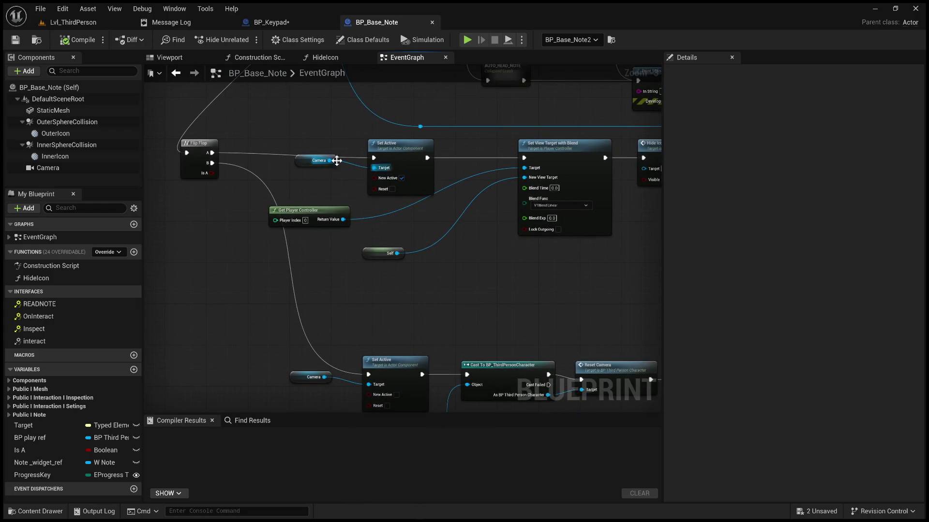
{"action": "left_click_drag", "start_coordinate": [319, 157], "coordinate": [320, 172]}
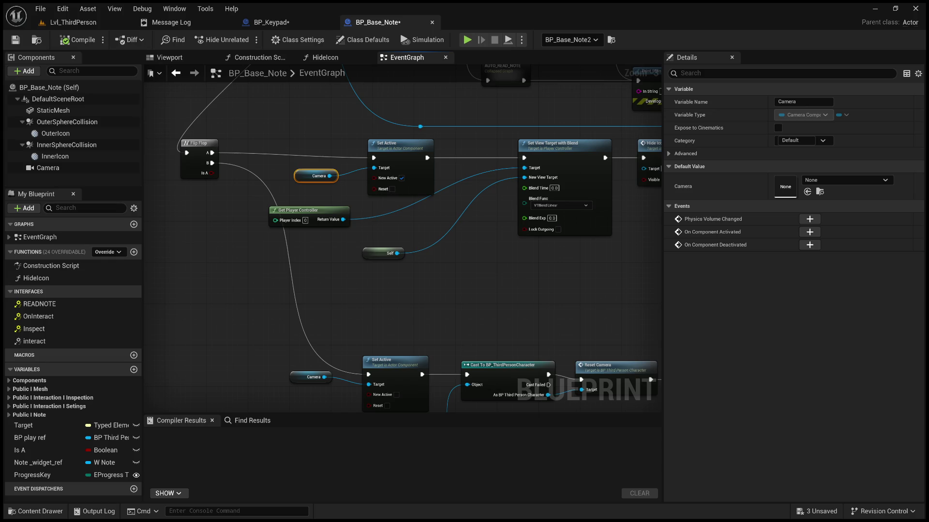
{"action": "left_click_drag", "start_coordinate": [623, 326], "coordinate": [179, 177]}
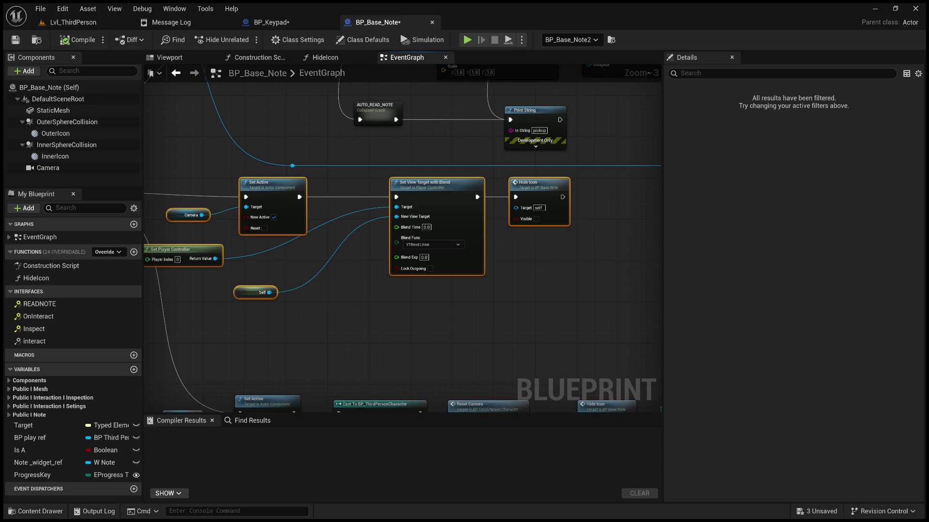
Step: Switch from the Unreal Blueprint editor to Visual Studio showing RealmOfTheDepthsCharacter.cpp
{"action": "key", "text": "alt+Tab"}
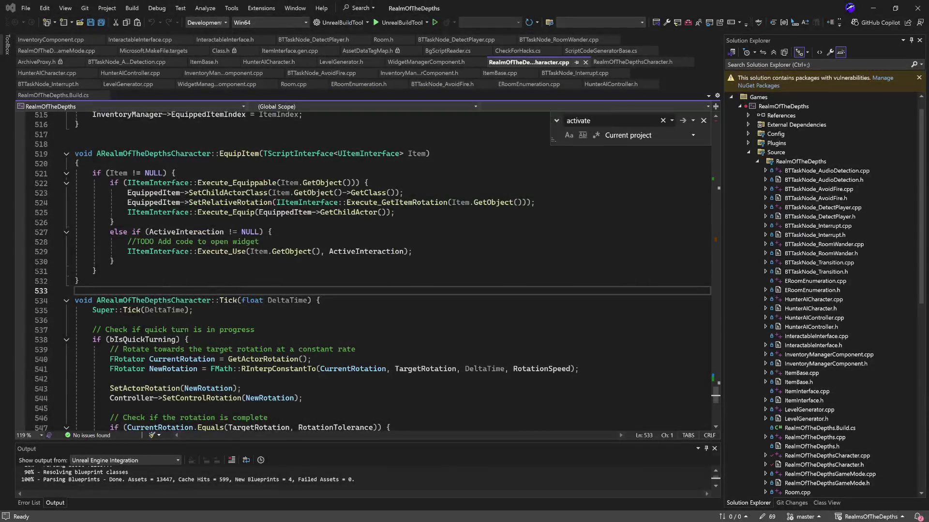
Step: Search for 'activate' to reach ActivatePuzzleCamera and highlight every use of bActivate
{"action": "left_click", "coordinate": [79, 281]}
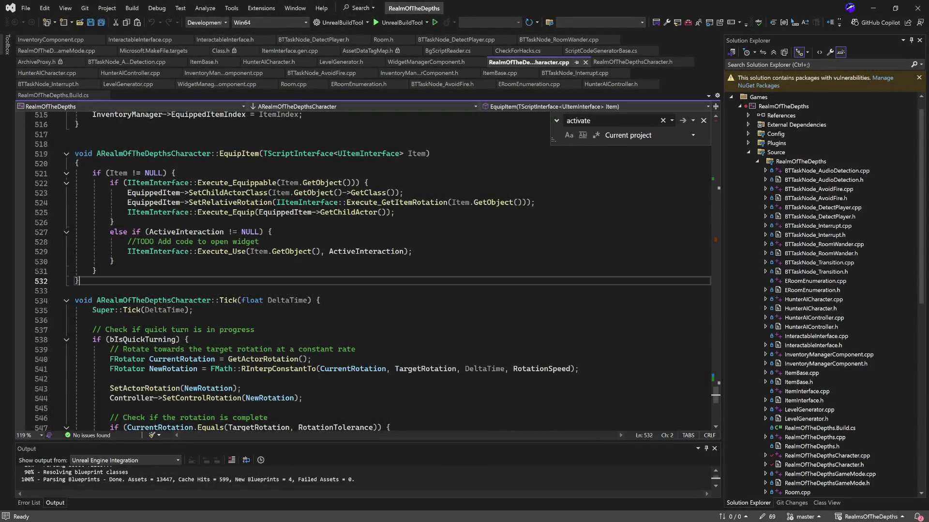
{"action": "left_click", "coordinate": [611, 121]}
{"action": "key", "text": "Return"}
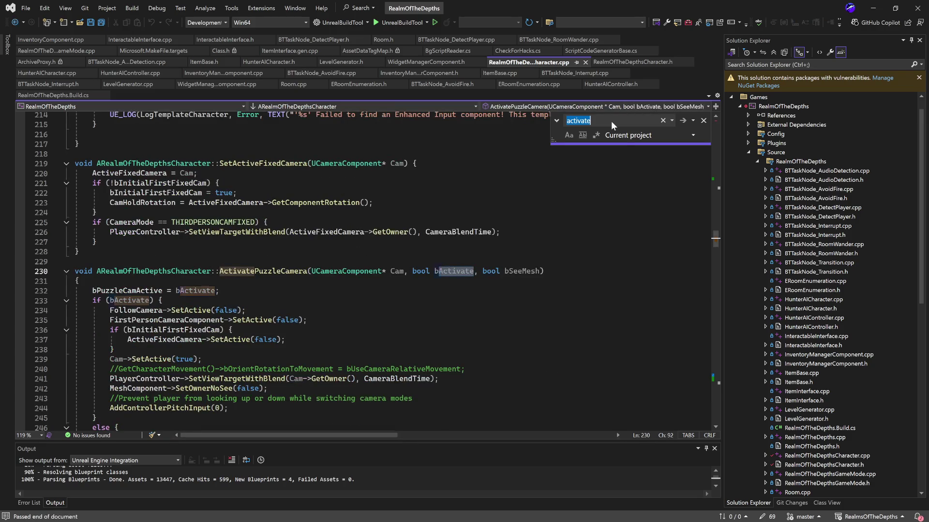
{"action": "scroll", "coordinate": [412, 314], "scroll_direction": "down", "scroll_amount": 3}
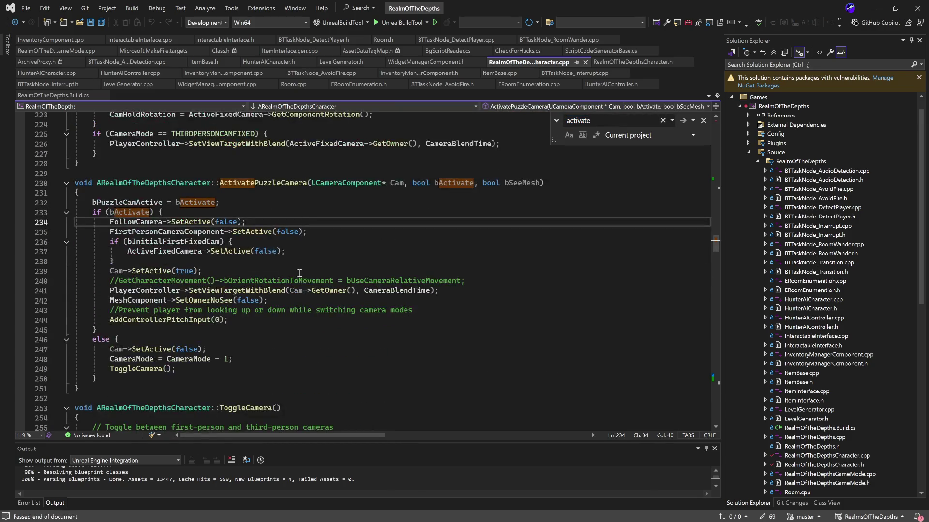
{"action": "left_click", "coordinate": [440, 202]}
{"action": "double_click", "coordinate": [450, 183]}
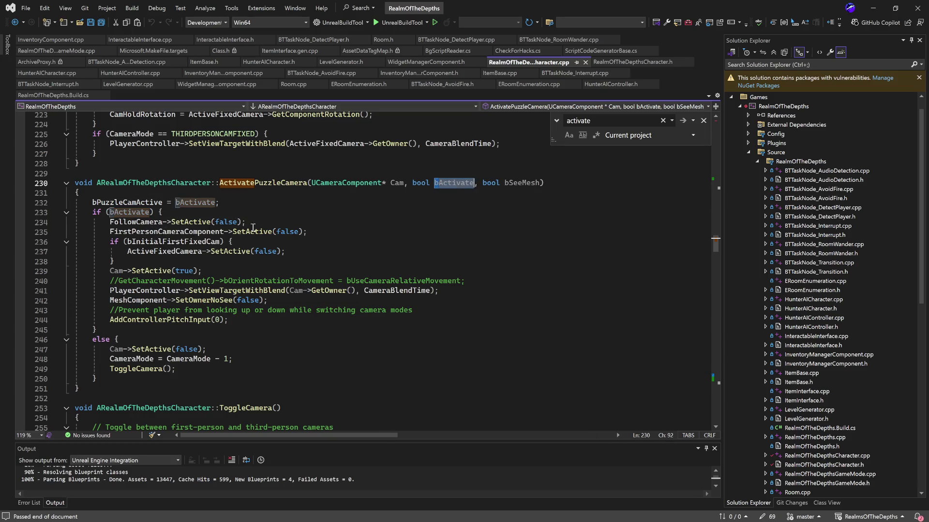
Step: Mark the lines disabling the follow and first-person cameras and activating the puzzle camera
{"action": "left_click_drag", "start_coordinate": [250, 223], "coordinate": [109, 222]}
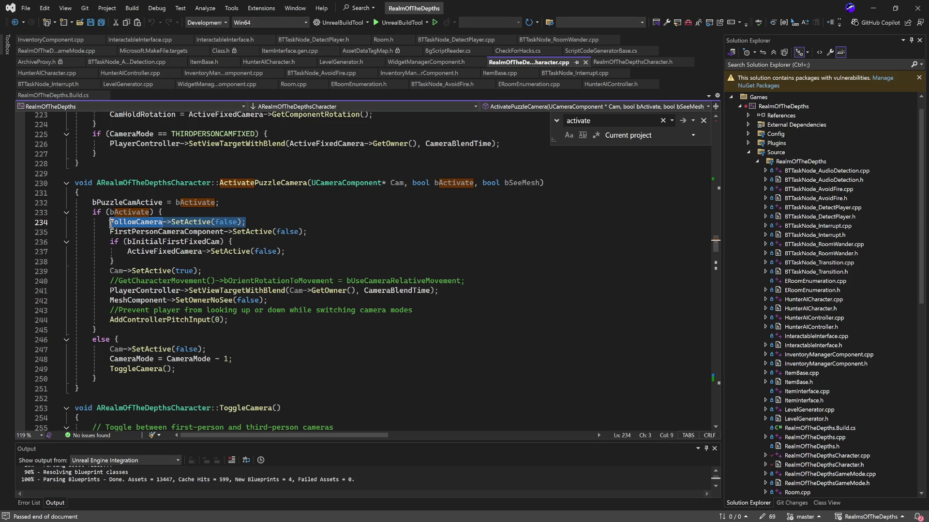
{"action": "left_click", "coordinate": [272, 260]}
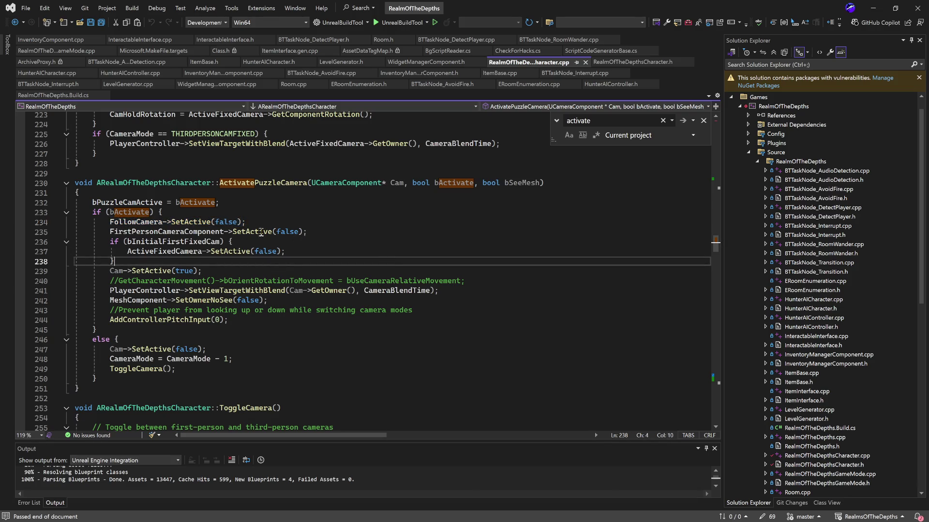
{"action": "left_click_drag", "start_coordinate": [319, 231], "coordinate": [85, 232]}
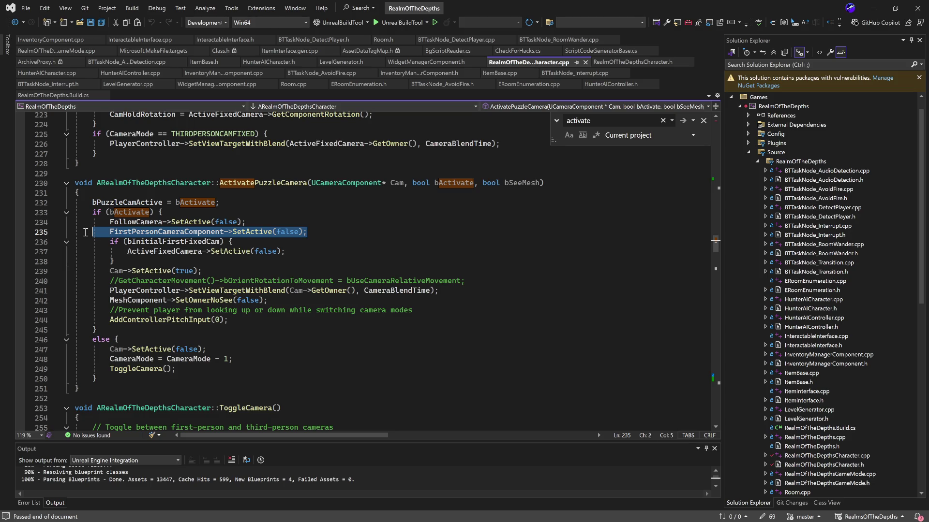
{"action": "mouse_move", "coordinate": [224, 260]}
{"action": "left_mouse_down"}
{"action": "mouse_move", "coordinate": [131, 254]}
{"action": "mouse_move", "coordinate": [74, 222]}
{"action": "left_mouse_up"}
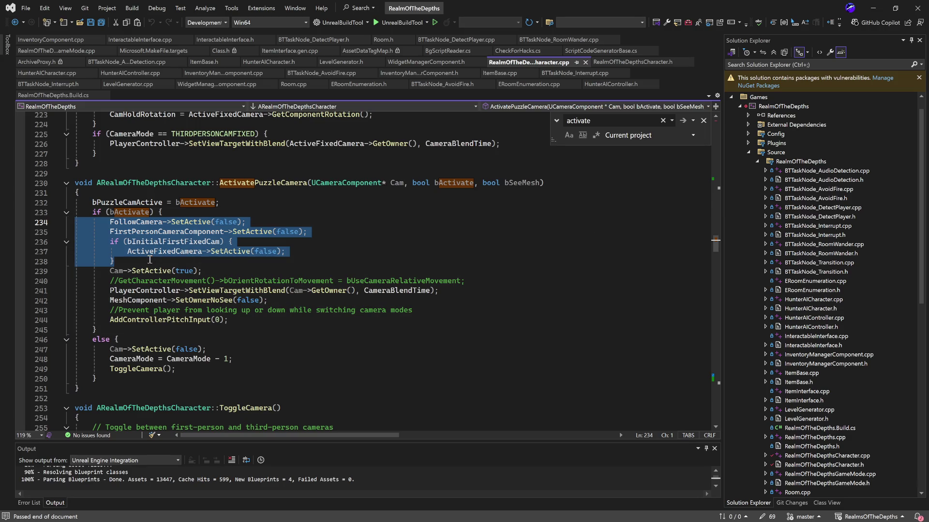
{"action": "left_click_drag", "start_coordinate": [203, 270], "coordinate": [109, 272]}
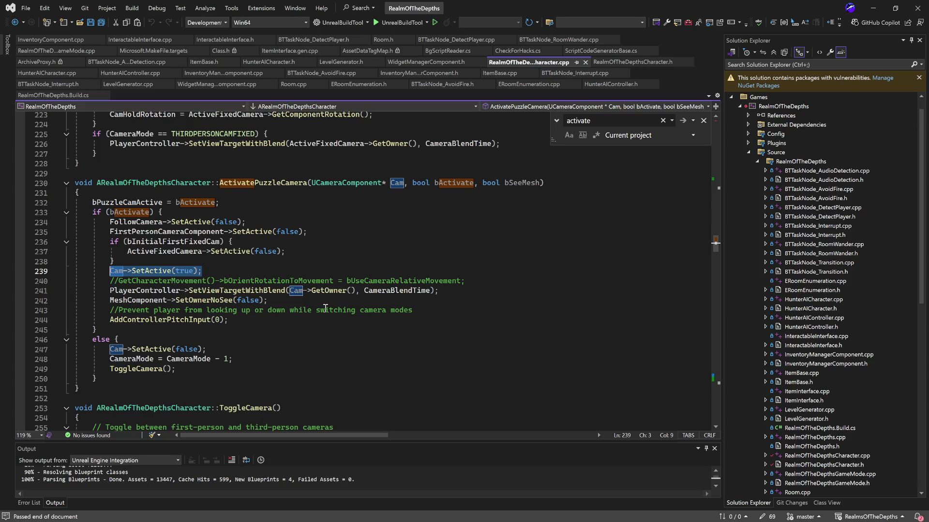
Step: Highlight the SetOwnerNoSee line that keeps the character mesh visible, then scroll on
{"action": "left_click", "coordinate": [307, 300]}
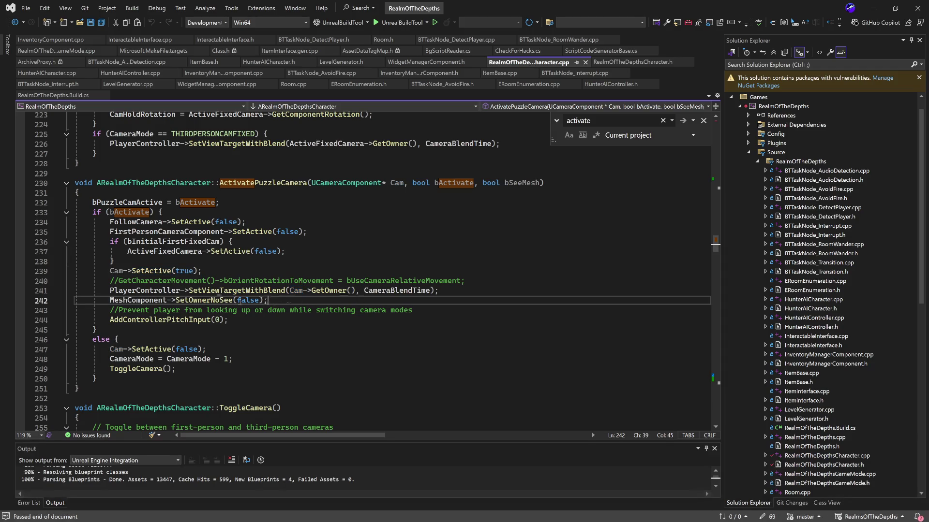
{"action": "left_click_drag", "start_coordinate": [267, 300], "coordinate": [110, 301]}
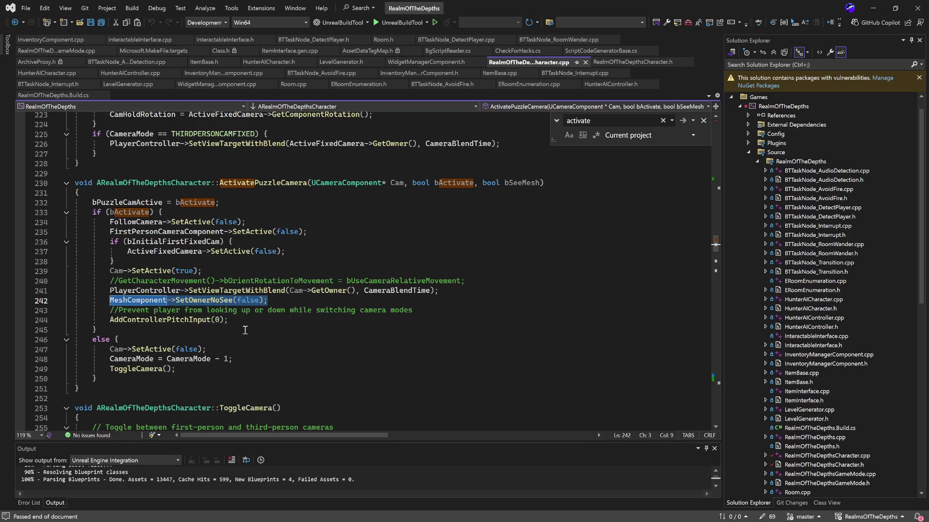
{"action": "left_click", "coordinate": [241, 321]}
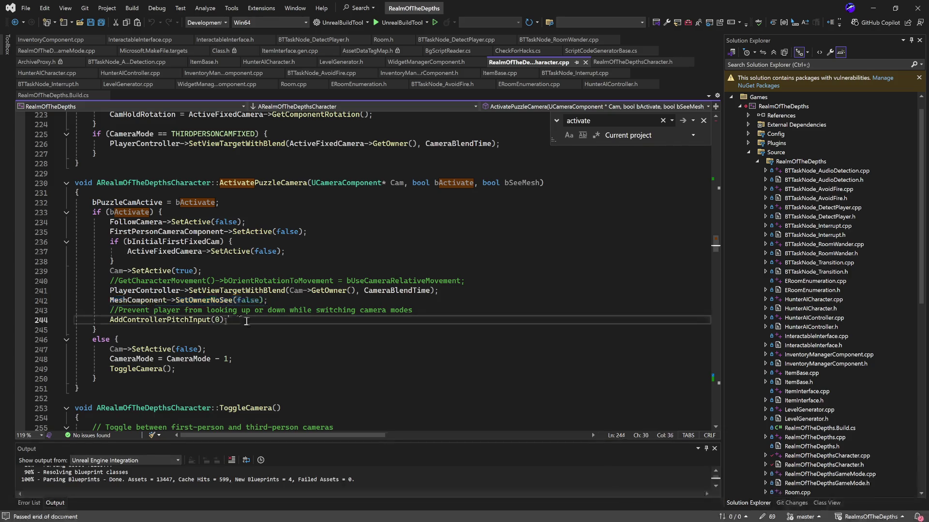
{"action": "key", "text": "shift+Home"}
{"action": "key", "text": "End"}
{"action": "scroll", "coordinate": [268, 323], "scroll_direction": "down", "scroll_amount": 2}
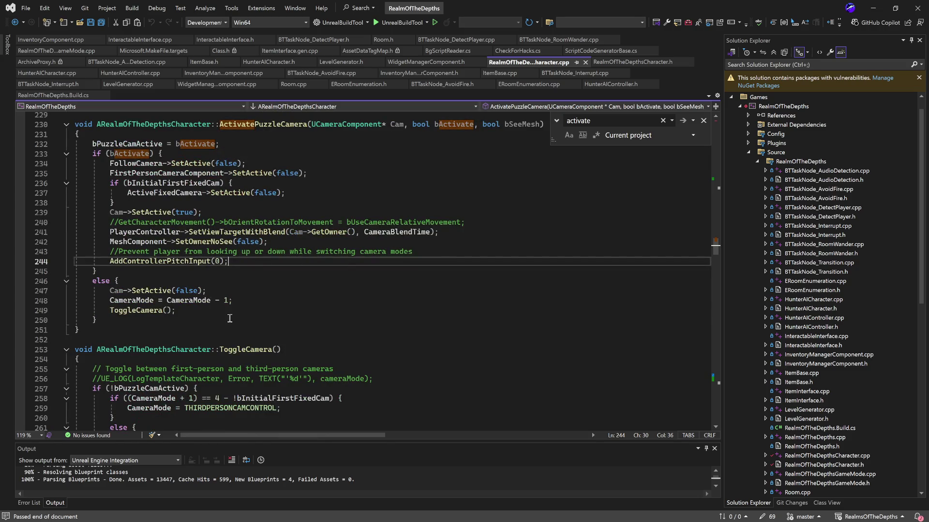
Step: Highlight the ToggleCamera call on line 249 and scroll through the surrounding code
{"action": "double_click", "coordinate": [164, 310]}
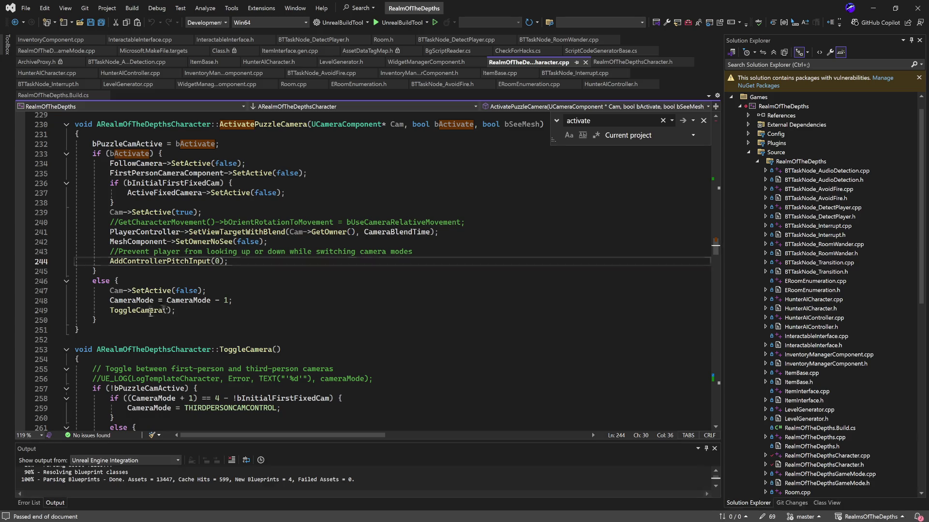
{"action": "scroll", "coordinate": [313, 318], "scroll_direction": "up", "scroll_amount": 5}
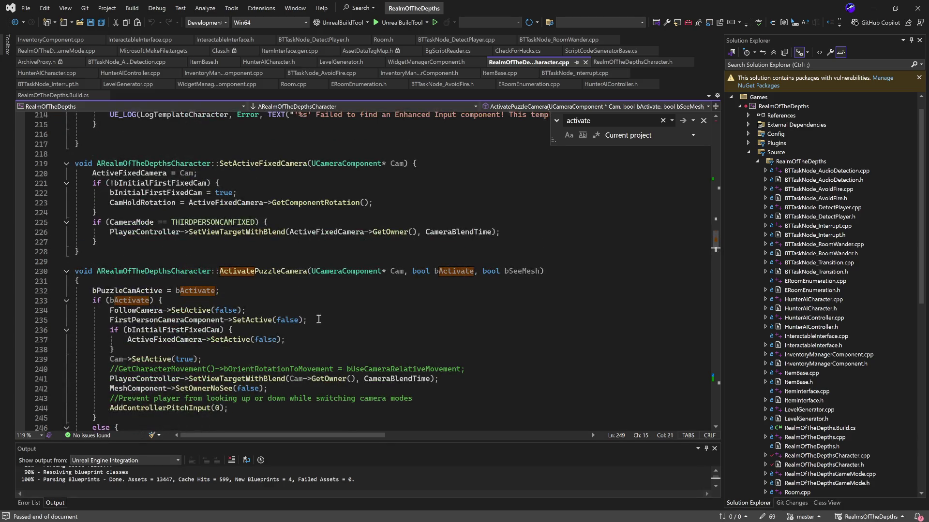
{"action": "scroll", "coordinate": [319, 319], "scroll_direction": "down", "scroll_amount": 10}
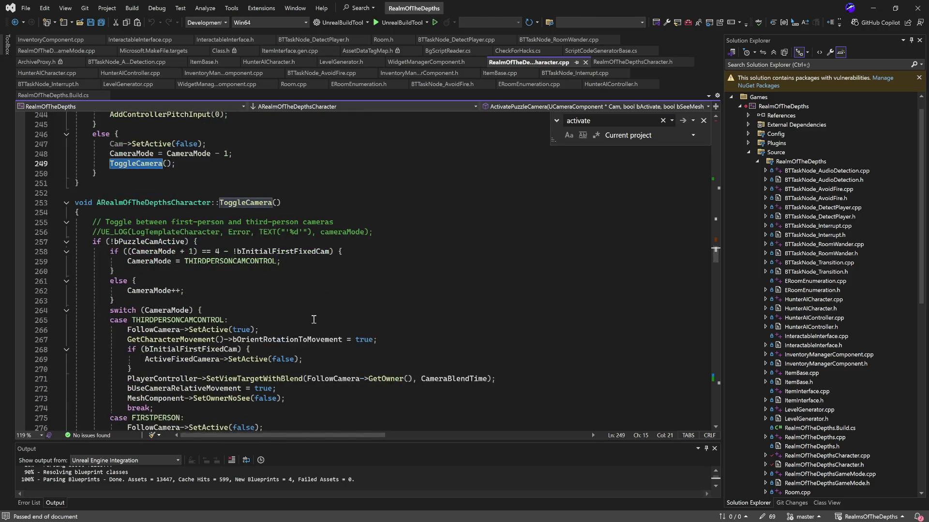
{"action": "scroll", "coordinate": [313, 319], "scroll_direction": "down", "scroll_amount": 12}
{"action": "scroll", "coordinate": [315, 318], "scroll_direction": "up", "scroll_amount": 14}
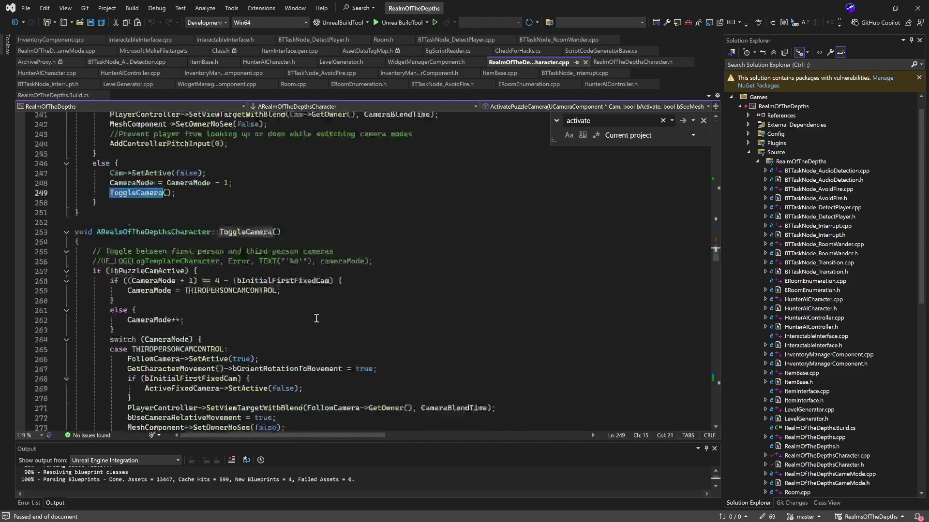
{"action": "scroll", "coordinate": [316, 319], "scroll_direction": "up", "scroll_amount": 3}
{"action": "left_click_drag", "start_coordinate": [182, 286], "coordinate": [74, 281]}
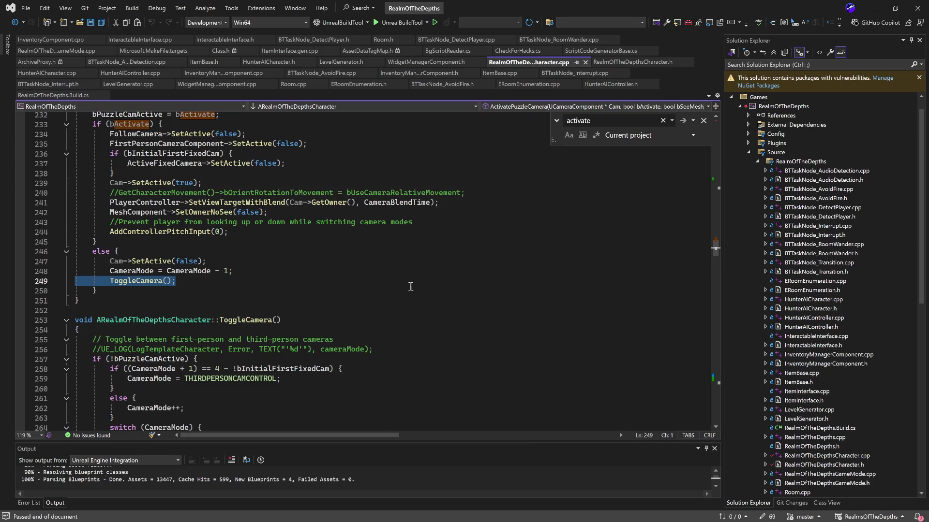
{"action": "scroll", "coordinate": [410, 286], "scroll_direction": "up", "scroll_amount": 2}
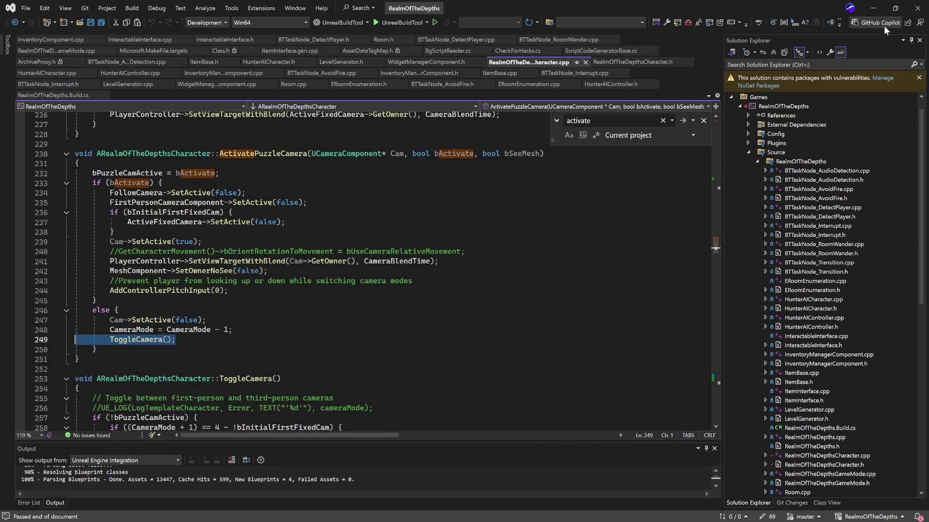
Step: Minimize Visual Studio and pan the BP_Base_Note event graph back in Unreal
{"action": "left_click", "coordinate": [873, 8]}
{"action": "mouse_move", "coordinate": [371, 330]}
{"action": "left_mouse_down"}
{"action": "mouse_move", "coordinate": [361, 208]}
{"action": "mouse_move", "coordinate": [384, 257]}
{"action": "mouse_move", "coordinate": [285, 245]}
{"action": "mouse_move", "coordinate": [293, 238]}
{"action": "mouse_move", "coordinate": [433, 261]}
{"action": "mouse_move", "coordinate": [400, 111]}
{"action": "mouse_move", "coordinate": [370, 278]}
{"action": "mouse_move", "coordinate": [412, 263]}
{"action": "mouse_move", "coordinate": [444, 269]}
{"action": "mouse_move", "coordinate": [325, 281]}
{"action": "left_mouse_up"}
{"action": "scroll", "coordinate": [371, 278], "scroll_direction": "up", "scroll_amount": 2}
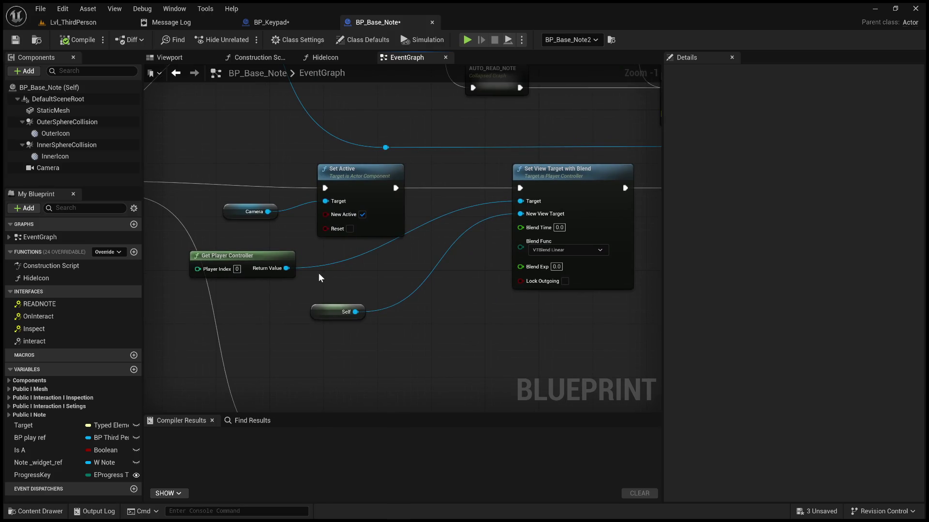
Step: Select BP_Keypad's Camera component and view the keypad model in its viewport
{"action": "mouse_move", "coordinate": [328, 280]}
{"action": "left_mouse_down"}
{"action": "mouse_move", "coordinate": [444, 301]}
{"action": "mouse_move", "coordinate": [354, 282]}
{"action": "mouse_move", "coordinate": [501, 283]}
{"action": "mouse_move", "coordinate": [422, 306]}
{"action": "mouse_move", "coordinate": [426, 231]}
{"action": "left_mouse_up"}
{"action": "left_click", "coordinate": [271, 22]}
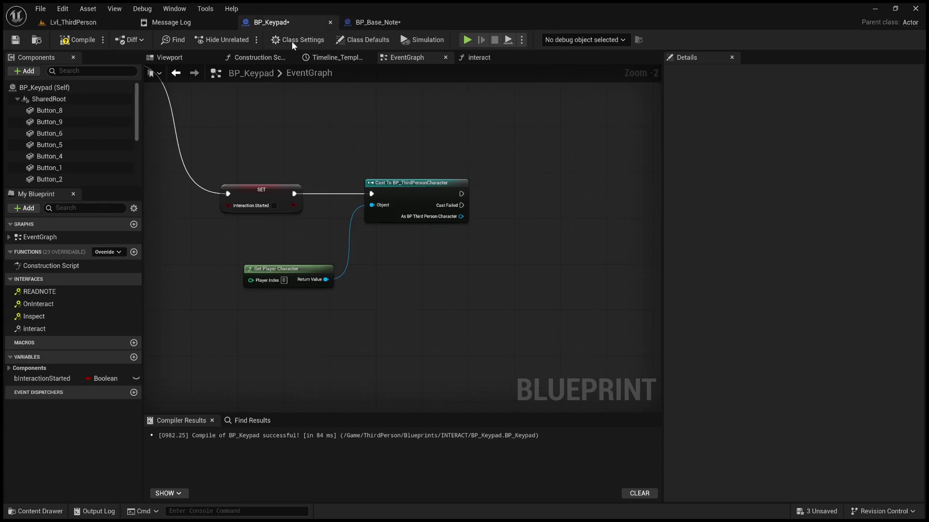
{"action": "scroll", "coordinate": [95, 157], "scroll_direction": "down", "scroll_amount": 3}
{"action": "scroll", "coordinate": [92, 148], "scroll_direction": "up", "scroll_amount": 2}
{"action": "scroll", "coordinate": [83, 141], "scroll_direction": "up", "scroll_amount": 2}
{"action": "scroll", "coordinate": [57, 126], "scroll_direction": "down", "scroll_amount": 3}
{"action": "left_click", "coordinate": [48, 139]}
{"action": "left_click", "coordinate": [165, 57]}
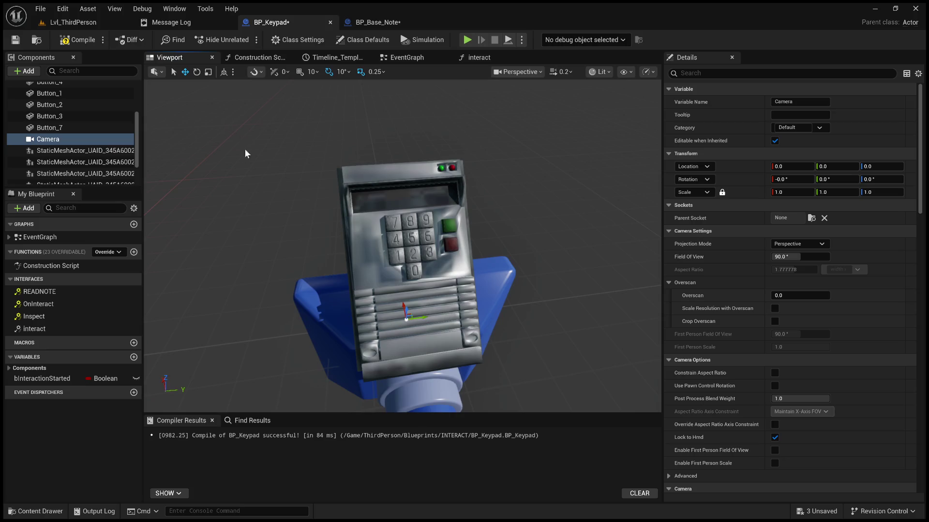
{"action": "left_click_drag", "start_coordinate": [245, 154], "coordinate": [315, 167]}
{"action": "left_click_drag", "start_coordinate": [386, 261], "coordinate": [309, 175]}
Step: Compile and save BP_Keypad, then frame the keypad actor in Lvl_ThirdPerson
{"action": "left_click", "coordinate": [77, 39]}
{"action": "left_click", "coordinate": [16, 40]}
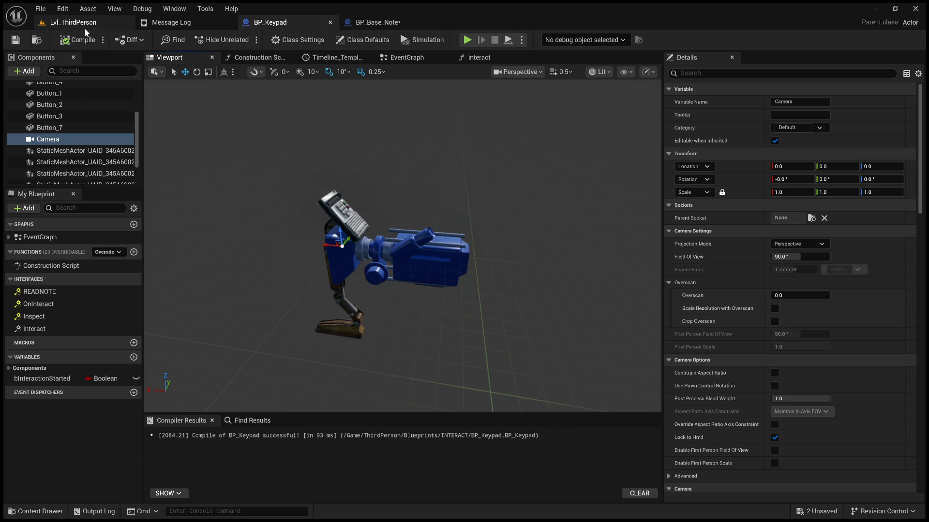
{"action": "left_click", "coordinate": [73, 23]}
{"action": "double_click", "coordinate": [748, 147]}
{"action": "left_click_drag", "start_coordinate": [263, 200], "coordinate": [208, 188]}
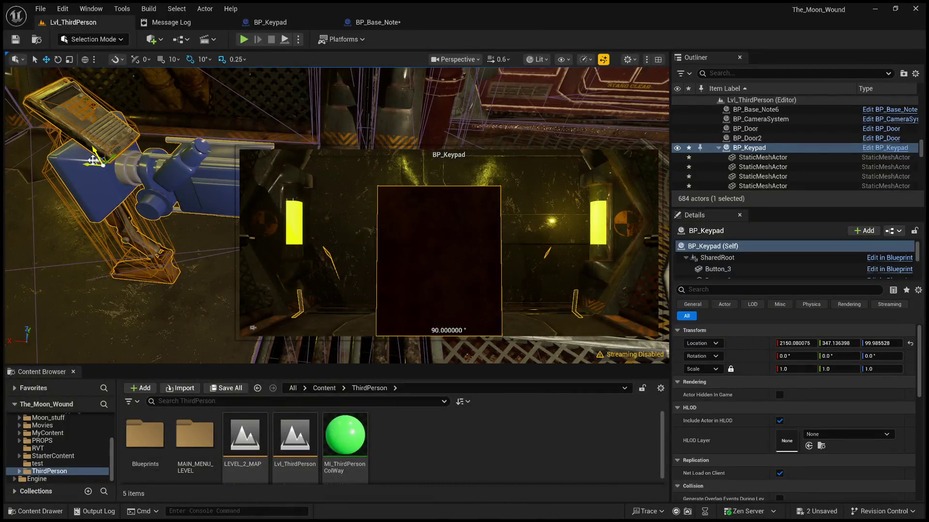
Step: Undo an accidental keypad move and select the keypad's Camera component in the level
{"action": "left_click_drag", "start_coordinate": [103, 164], "coordinate": [128, 163]}
{"action": "key", "text": "ctrl+z"}
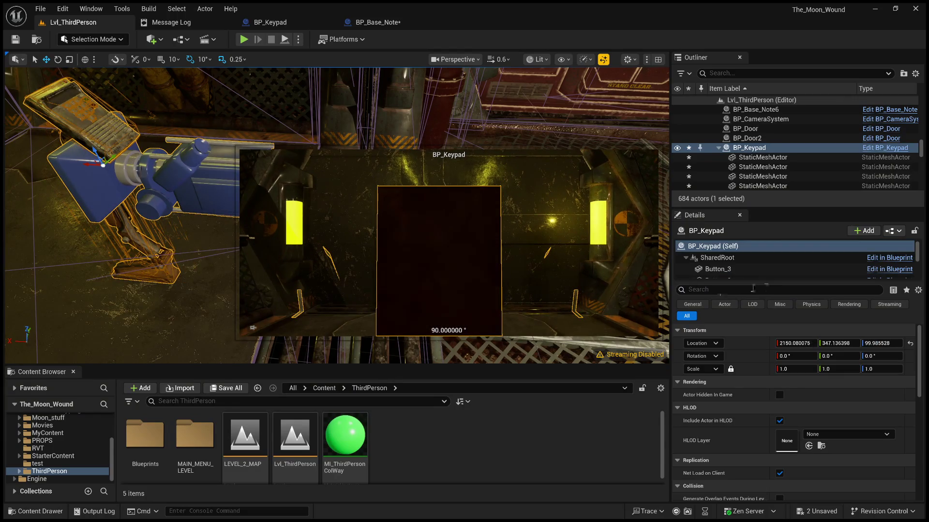
{"action": "scroll", "coordinate": [752, 272], "scroll_direction": "down", "scroll_amount": 3}
{"action": "scroll", "coordinate": [747, 270], "scroll_direction": "down", "scroll_amount": 2}
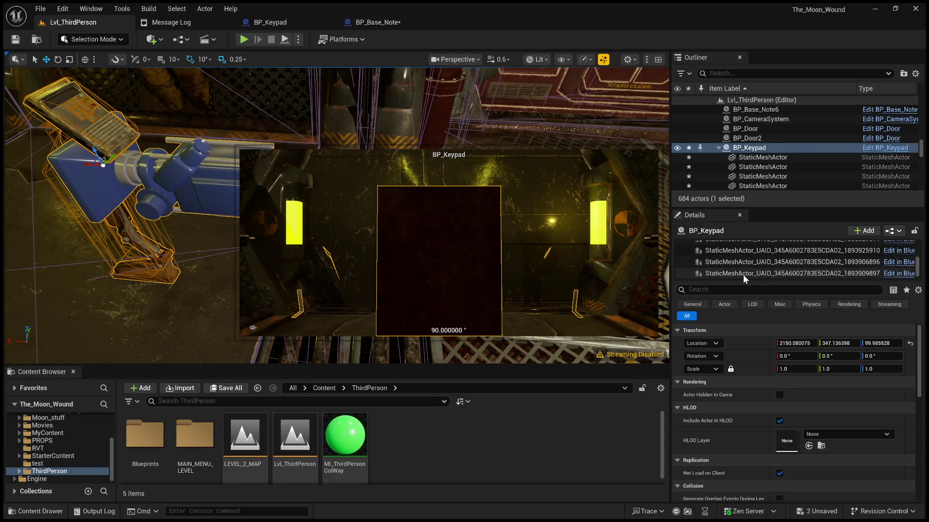
{"action": "left_click", "coordinate": [743, 273]}
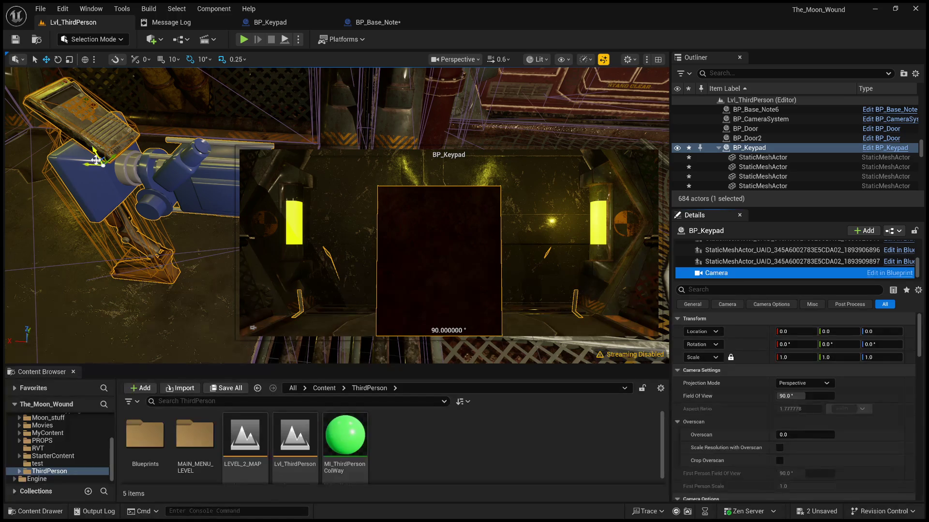
{"action": "mouse_move", "coordinate": [97, 159]}
{"action": "left_mouse_down"}
{"action": "mouse_move", "coordinate": [180, 118]}
{"action": "mouse_move", "coordinate": [170, 94]}
{"action": "mouse_move", "coordinate": [171, 107]}
{"action": "left_mouse_up"}
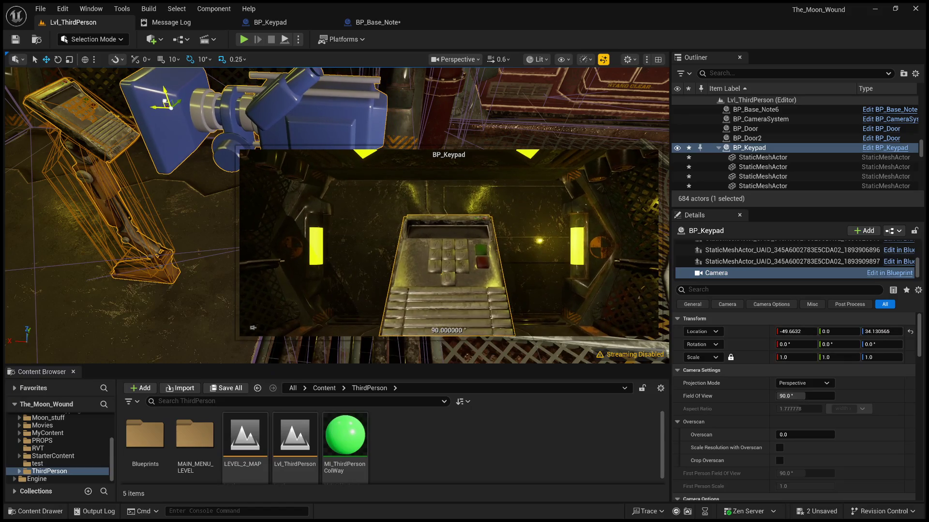
{"action": "left_click_drag", "start_coordinate": [275, 99], "coordinate": [34, 92]}
Step: Pitch the keypad camera to -40° and move it to -37.06, 0.0, 54.32 facing the keypad
{"action": "left_click", "coordinate": [57, 59]}
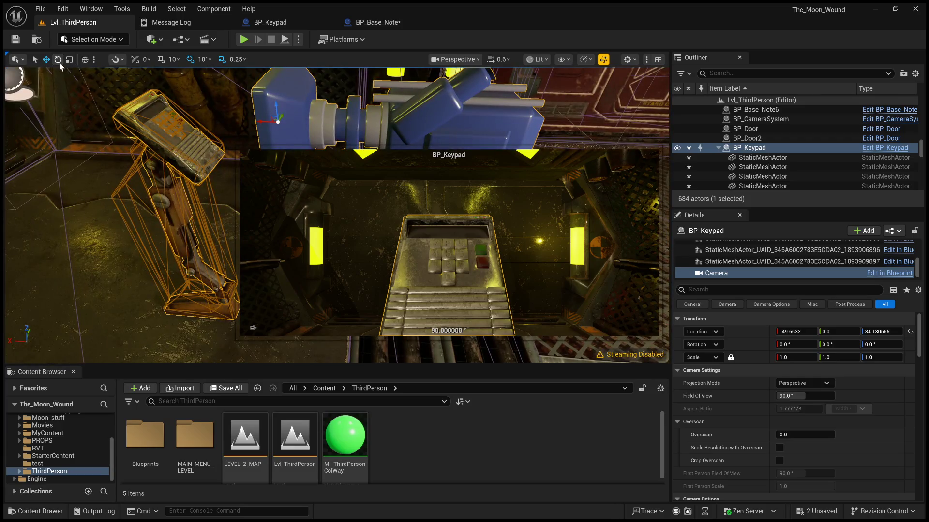
{"action": "left_click_drag", "start_coordinate": [261, 124], "coordinate": [242, 154]}
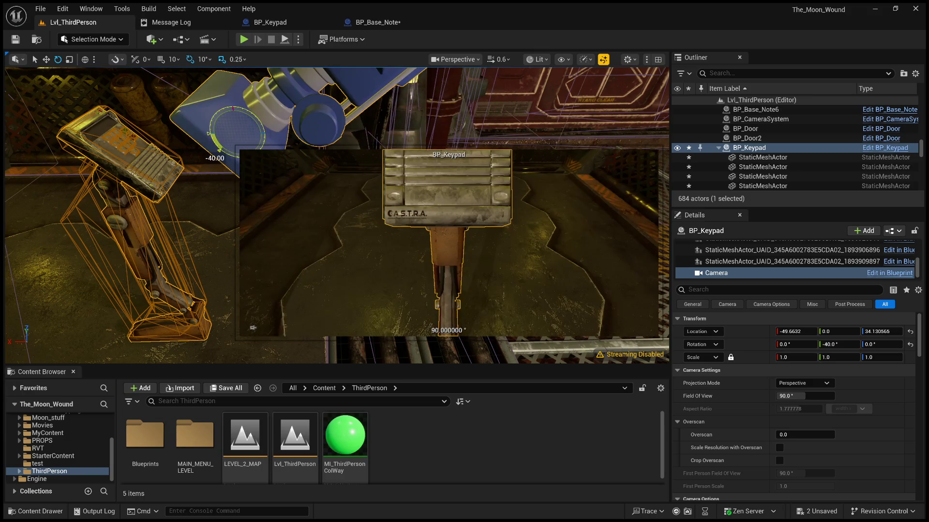
{"action": "left_click", "coordinate": [46, 59]}
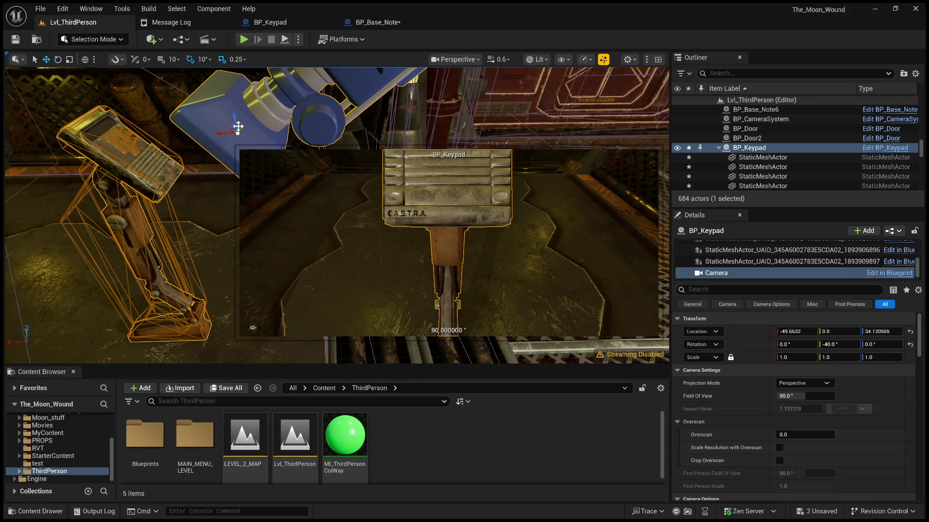
{"action": "left_click_drag", "start_coordinate": [234, 127], "coordinate": [188, 75]}
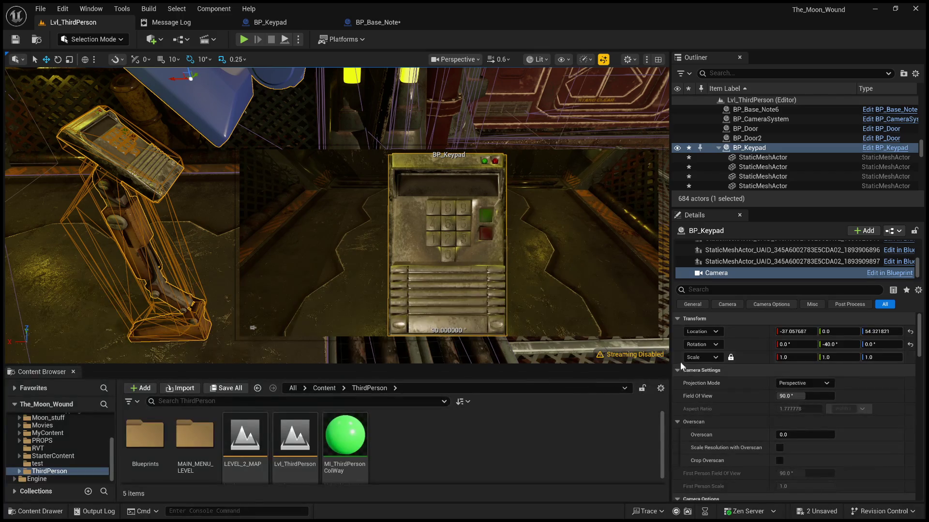
{"action": "mouse_move", "coordinate": [672, 358]}
{"action": "left_mouse_down"}
{"action": "mouse_move", "coordinate": [846, 343]}
{"action": "mouse_move", "coordinate": [453, 334]}
{"action": "mouse_move", "coordinate": [504, 333]}
{"action": "left_mouse_up"}
{"action": "left_click", "coordinate": [424, 200]}
{"action": "left_click", "coordinate": [155, 107]}
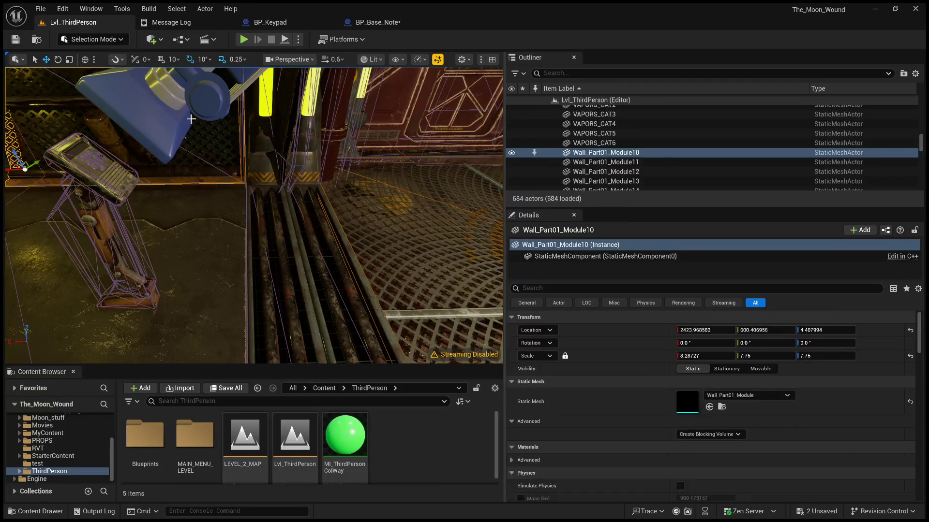
Step: Nudge the keypad camera to -43.33, 0.0, 57.90, then bring up BP_Base_Note
{"action": "left_click", "coordinate": [85, 159]}
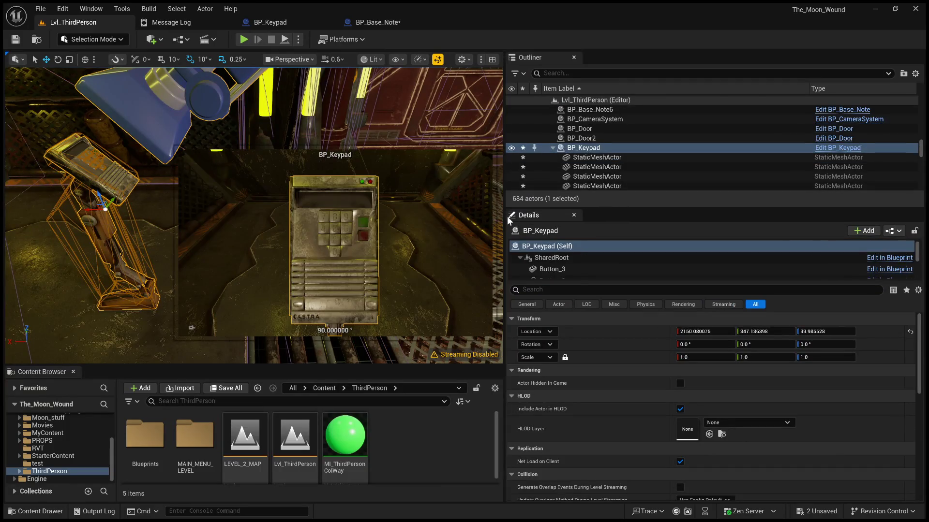
{"action": "mouse_move", "coordinate": [504, 215]}
{"action": "left_mouse_down"}
{"action": "mouse_move", "coordinate": [708, 230]}
{"action": "mouse_move", "coordinate": [623, 240]}
{"action": "mouse_move", "coordinate": [718, 240]}
{"action": "left_mouse_up"}
{"action": "left_click_drag", "start_coordinate": [338, 217], "coordinate": [525, 176]}
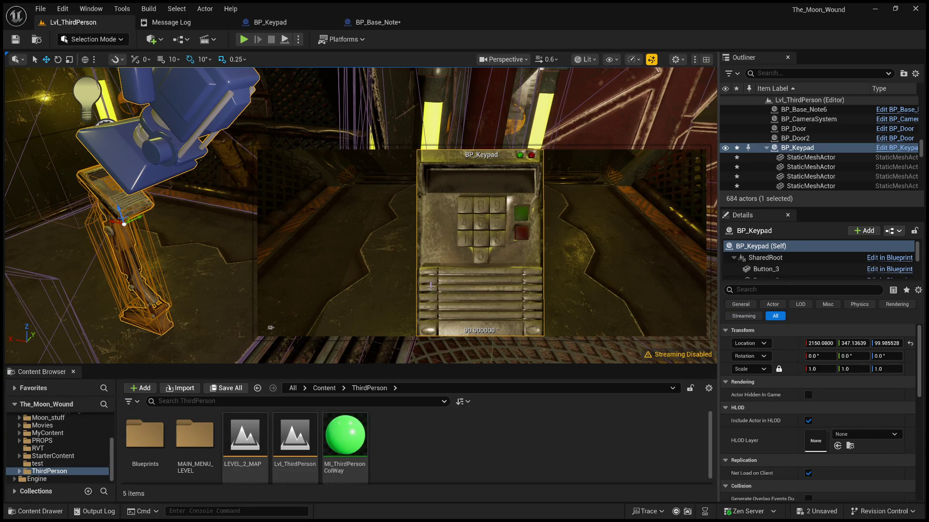
{"action": "scroll", "coordinate": [772, 264], "scroll_direction": "down", "scroll_amount": 10}
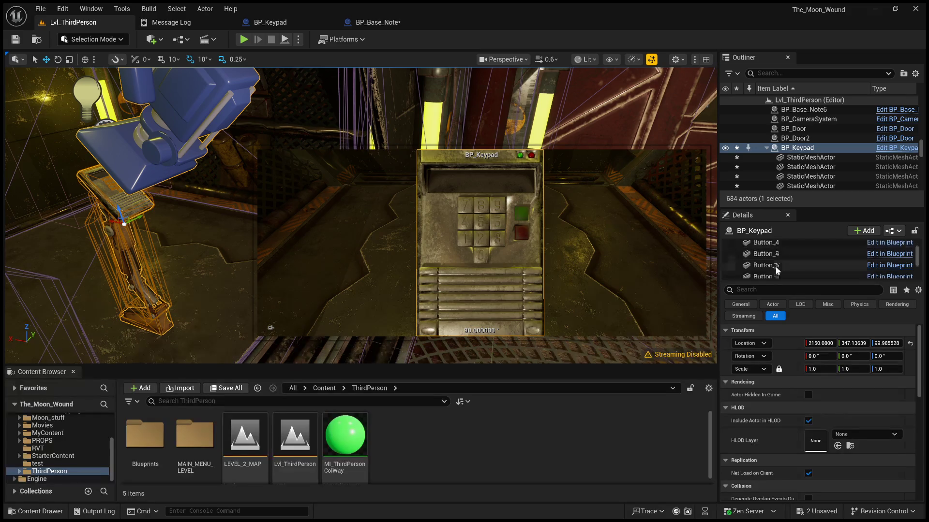
{"action": "left_click", "coordinate": [775, 275]}
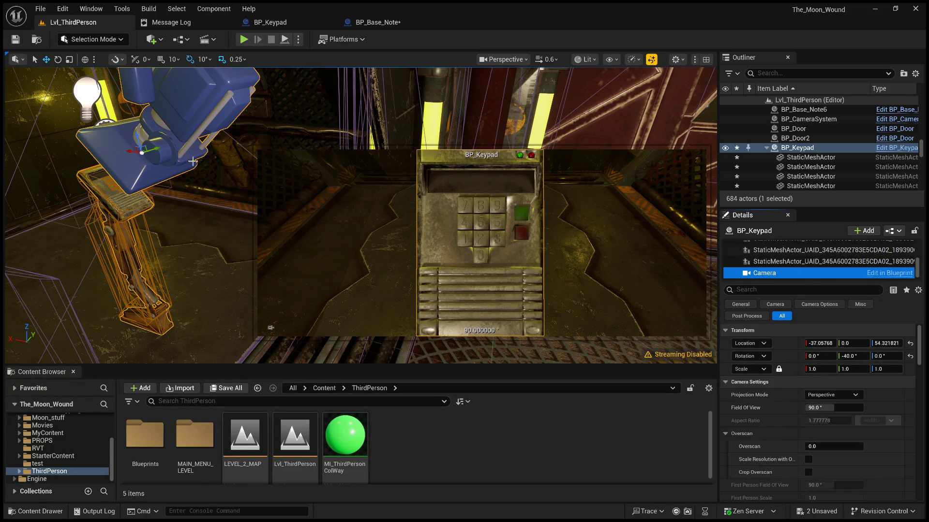
{"action": "mouse_move", "coordinate": [133, 146]}
{"action": "left_mouse_down"}
{"action": "mouse_move", "coordinate": [119, 147]}
{"action": "mouse_move", "coordinate": [141, 143]}
{"action": "left_mouse_up"}
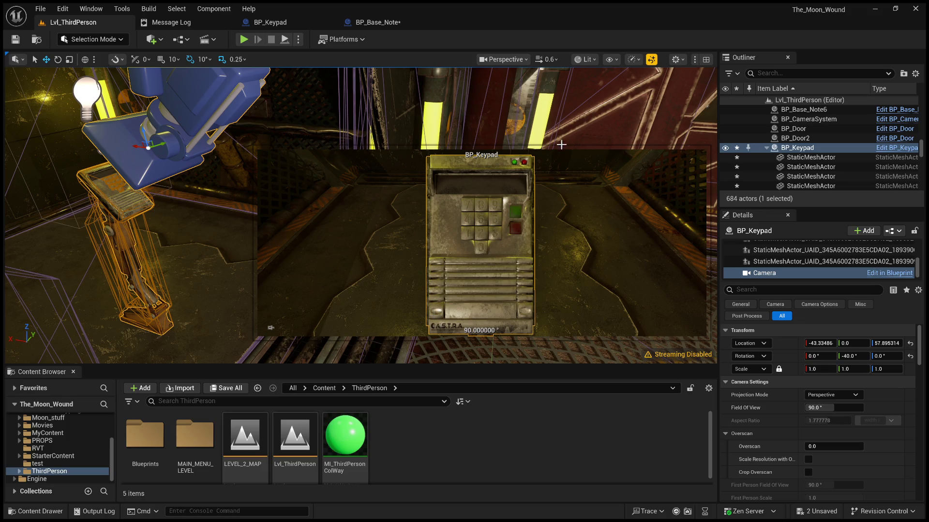
{"action": "left_click", "coordinate": [379, 24]}
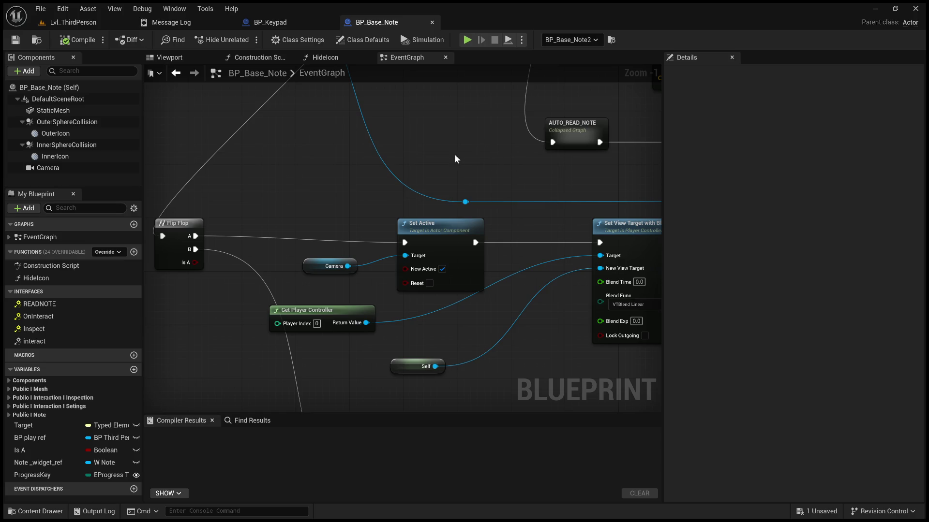
Step: Select Set Active, Set View Target with Blend and Get Player Controller in BP_Base_Note for reuse
{"action": "left_click_drag", "start_coordinate": [475, 200], "coordinate": [475, 179]}
{"action": "mouse_move", "coordinate": [461, 217]}
{"action": "left_mouse_down"}
{"action": "mouse_move", "coordinate": [322, 161]}
{"action": "mouse_move", "coordinate": [280, 197]}
{"action": "mouse_move", "coordinate": [275, 217]}
{"action": "left_mouse_up"}
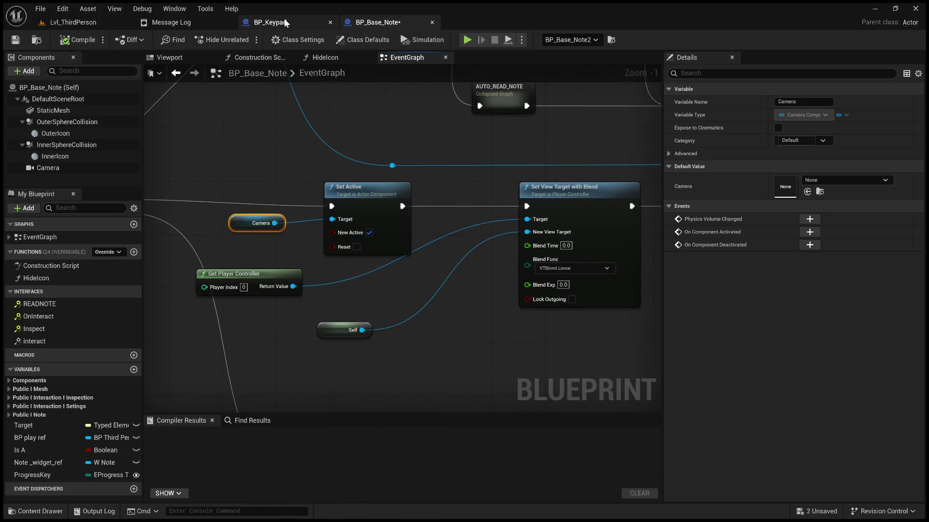
{"action": "left_click", "coordinate": [375, 200]}
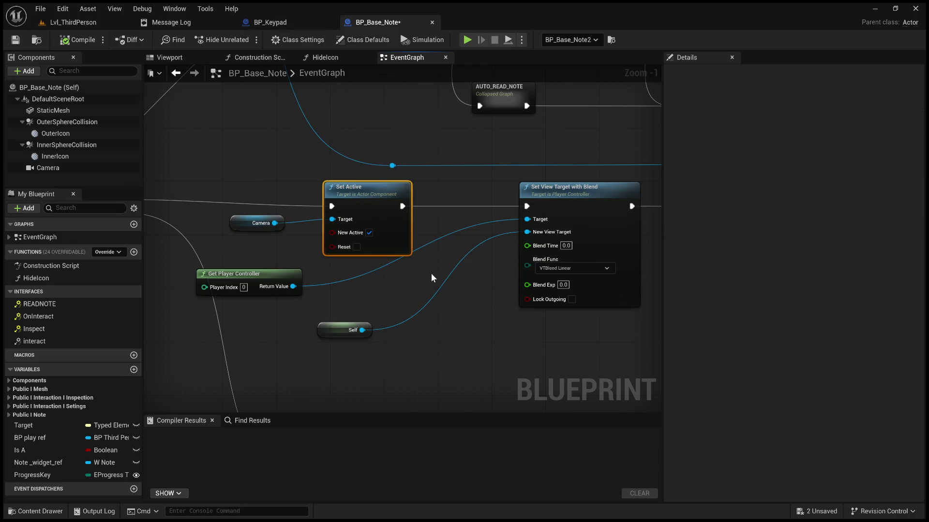
{"action": "left_click", "coordinate": [568, 198], "text": "ctrl"}
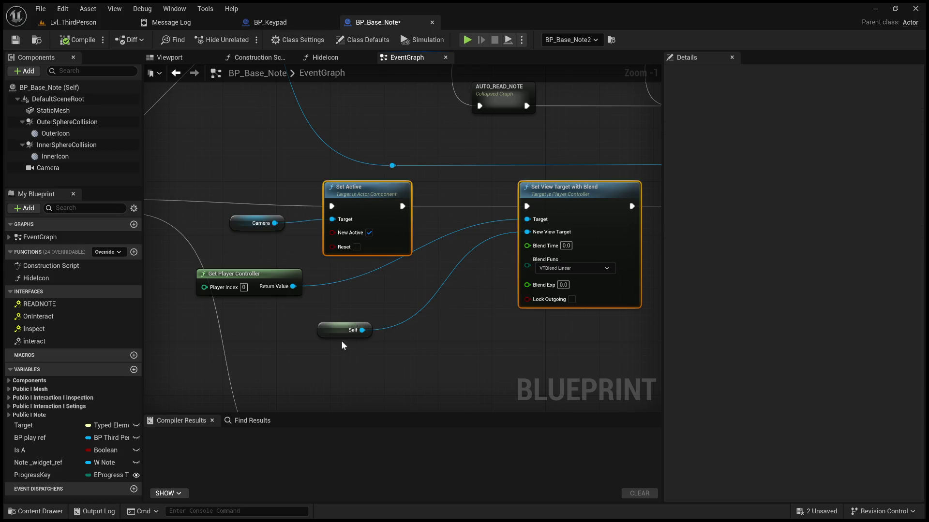
{"action": "left_click", "coordinate": [272, 276], "text": "ctrl"}
{"action": "mouse_move", "coordinate": [401, 301]}
{"action": "left_mouse_down"}
{"action": "mouse_move", "coordinate": [102, 301]}
{"action": "mouse_move", "coordinate": [316, 325]}
{"action": "mouse_move", "coordinate": [546, 252]}
{"action": "left_mouse_up"}
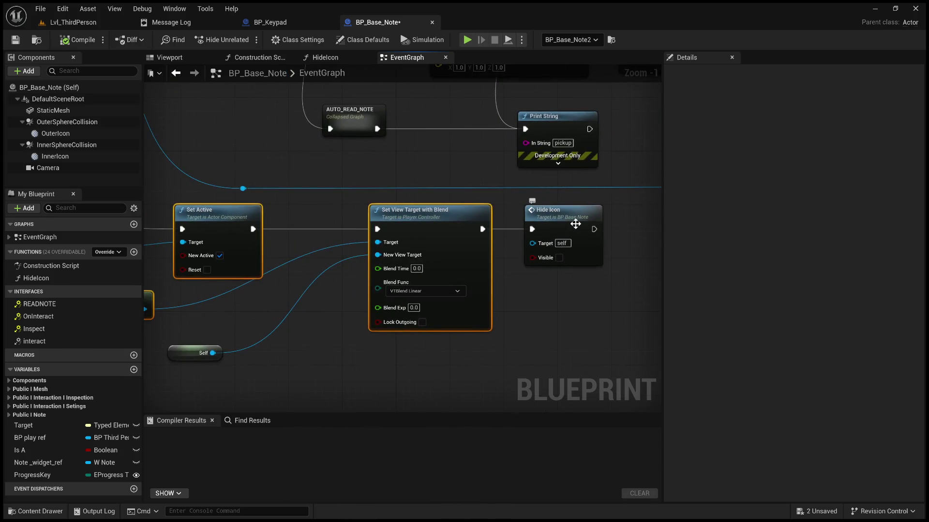
{"action": "mouse_move", "coordinate": [280, 319]}
{"action": "left_mouse_down"}
{"action": "mouse_move", "coordinate": [379, 301]}
{"action": "mouse_move", "coordinate": [487, 300]}
{"action": "left_mouse_up"}
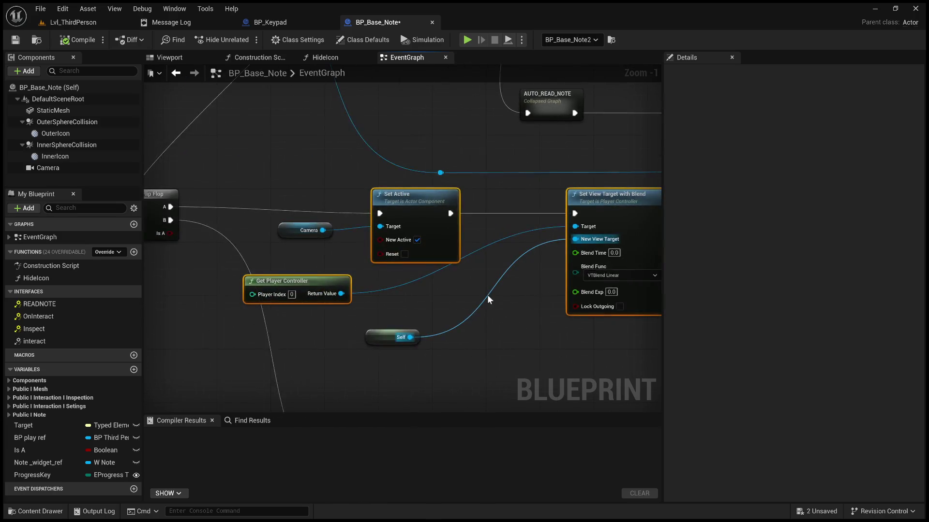
{"action": "left_click", "coordinate": [271, 23]}
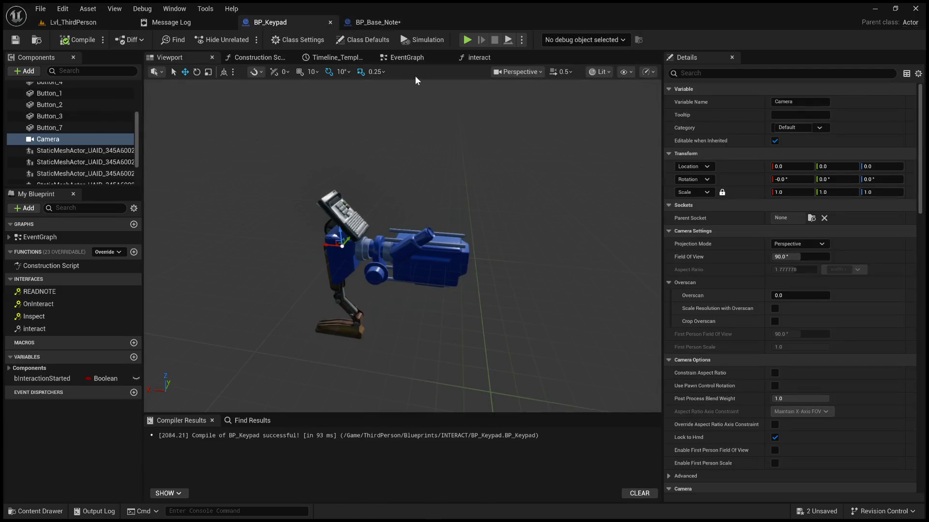
Step: Paste the camera-switching nodes into BP_Keypad and wire the cast's success output into Set Active
{"action": "left_click", "coordinate": [411, 57]}
{"action": "mouse_move", "coordinate": [549, 262]}
{"action": "left_mouse_down"}
{"action": "mouse_move", "coordinate": [464, 269]}
{"action": "mouse_move", "coordinate": [526, 275]}
{"action": "mouse_move", "coordinate": [466, 278]}
{"action": "left_mouse_up"}
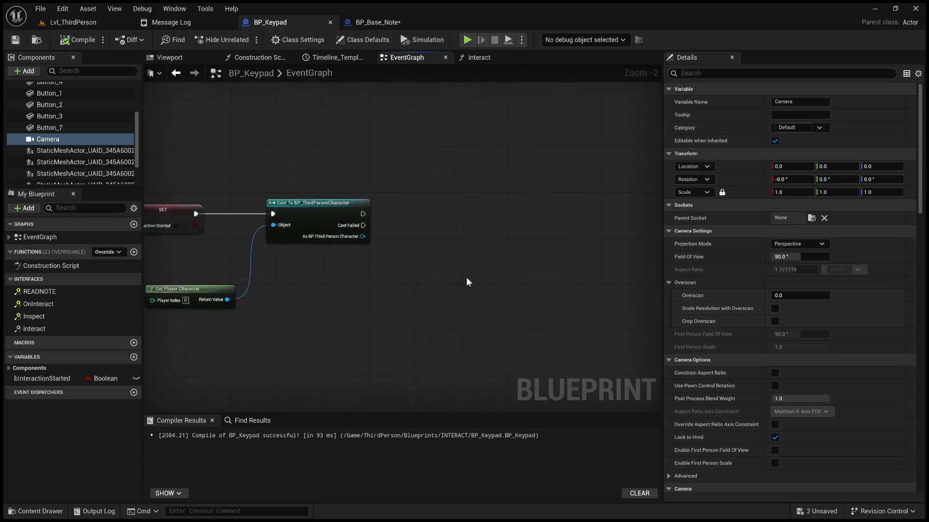
{"action": "key", "text": "ctrl+v"}
{"action": "mouse_move", "coordinate": [538, 250]}
{"action": "left_mouse_down"}
{"action": "mouse_move", "coordinate": [459, 206]}
{"action": "mouse_move", "coordinate": [439, 212]}
{"action": "left_mouse_up"}
{"action": "mouse_move", "coordinate": [362, 213]}
{"action": "left_mouse_down"}
{"action": "mouse_move", "coordinate": [439, 219]}
{"action": "mouse_move", "coordinate": [466, 201]}
{"action": "mouse_move", "coordinate": [450, 162]}
{"action": "mouse_move", "coordinate": [476, 308]}
{"action": "mouse_move", "coordinate": [488, 307]}
{"action": "left_mouse_up"}
{"action": "mouse_move", "coordinate": [399, 318]}
{"action": "left_mouse_down"}
{"action": "mouse_move", "coordinate": [331, 321]}
{"action": "mouse_move", "coordinate": [354, 326]}
{"action": "mouse_move", "coordinate": [301, 263]}
{"action": "mouse_move", "coordinate": [407, 266]}
{"action": "left_mouse_up"}
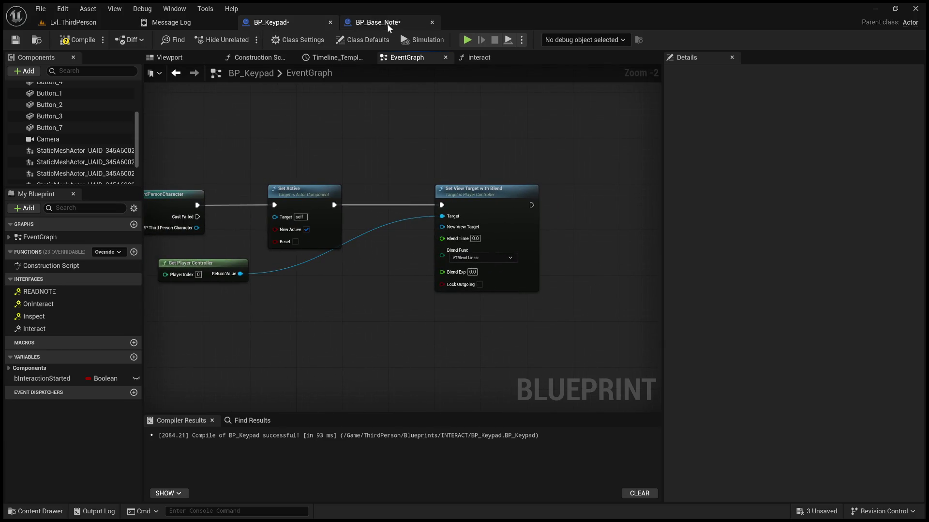
{"action": "left_click", "coordinate": [387, 25]}
{"action": "left_click_drag", "start_coordinate": [482, 218], "coordinate": [432, 217]}
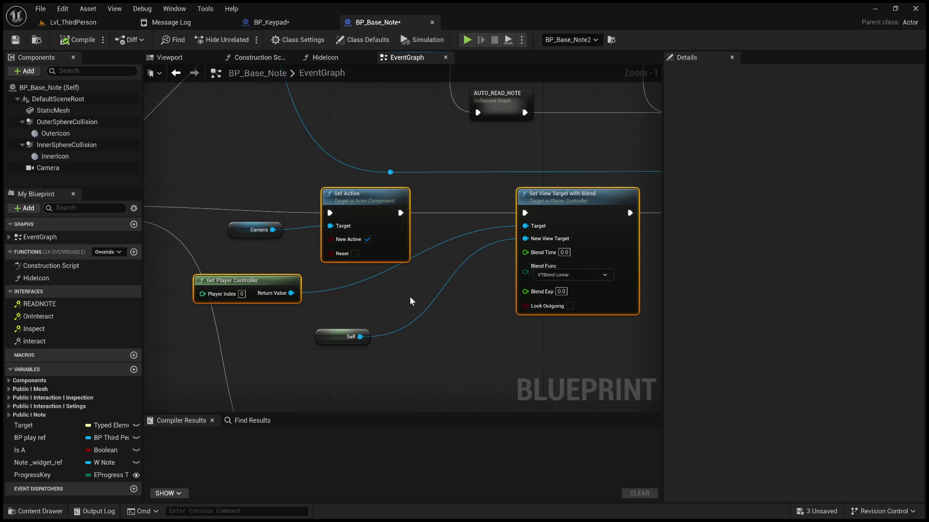
{"action": "left_click", "coordinate": [293, 24]}
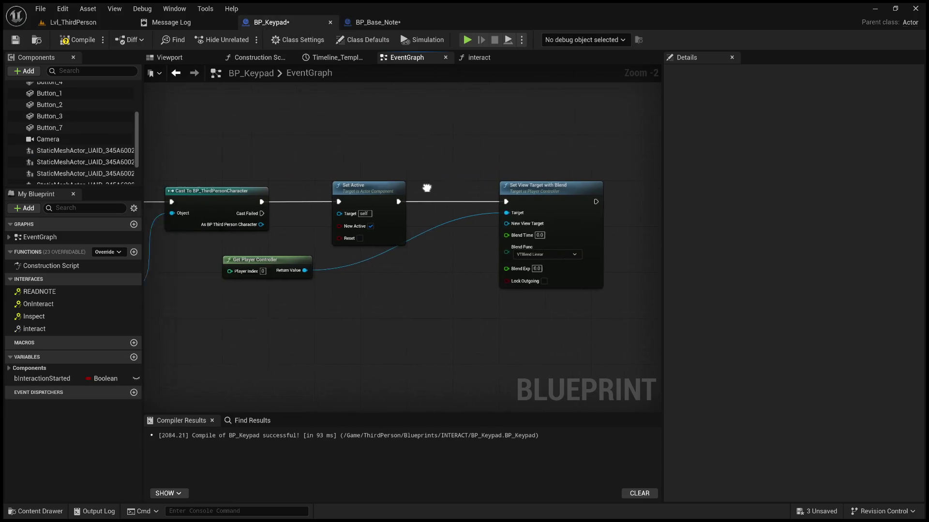
Step: Feed the Camera component into Set Active and Self into New View Target
{"action": "mouse_move", "coordinate": [61, 135]}
{"action": "left_mouse_down"}
{"action": "mouse_move", "coordinate": [246, 144]}
{"action": "mouse_move", "coordinate": [364, 213]}
{"action": "left_mouse_up"}
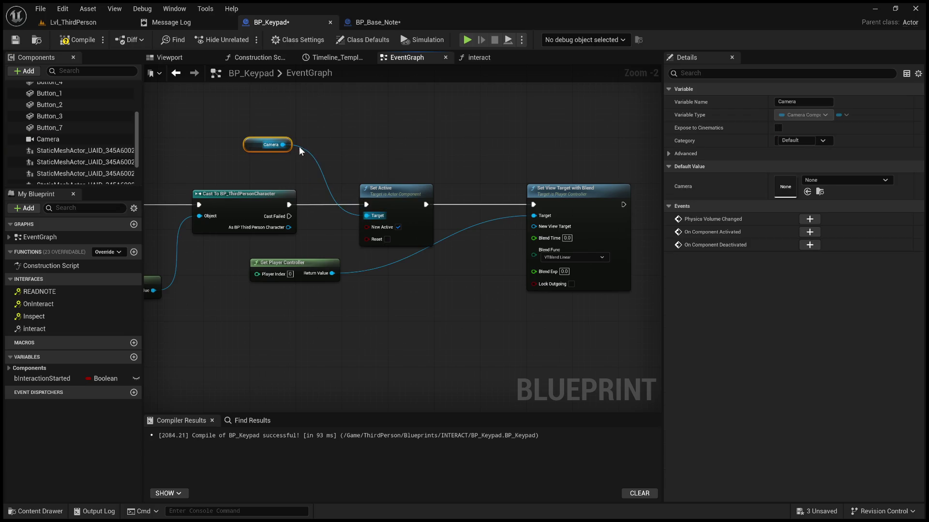
{"action": "mouse_move", "coordinate": [278, 145]}
{"action": "left_mouse_down"}
{"action": "mouse_move", "coordinate": [271, 168]}
{"action": "mouse_move", "coordinate": [283, 179]}
{"action": "left_mouse_up"}
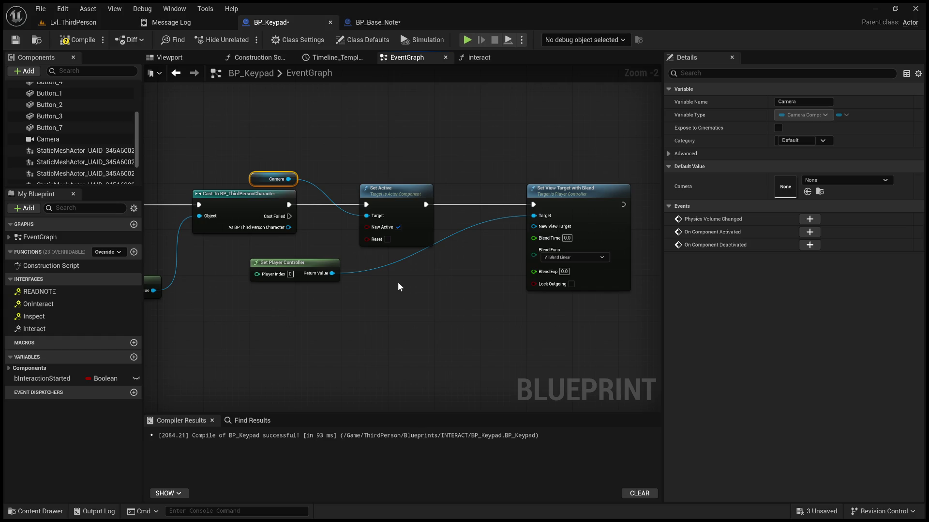
{"action": "key", "text": "ctrl+v"}
{"action": "mouse_move", "coordinate": [433, 288]}
{"action": "left_mouse_down"}
{"action": "mouse_move", "coordinate": [528, 267]}
{"action": "mouse_move", "coordinate": [533, 226]}
{"action": "left_mouse_up"}
{"action": "left_click_drag", "start_coordinate": [425, 283], "coordinate": [413, 266]}
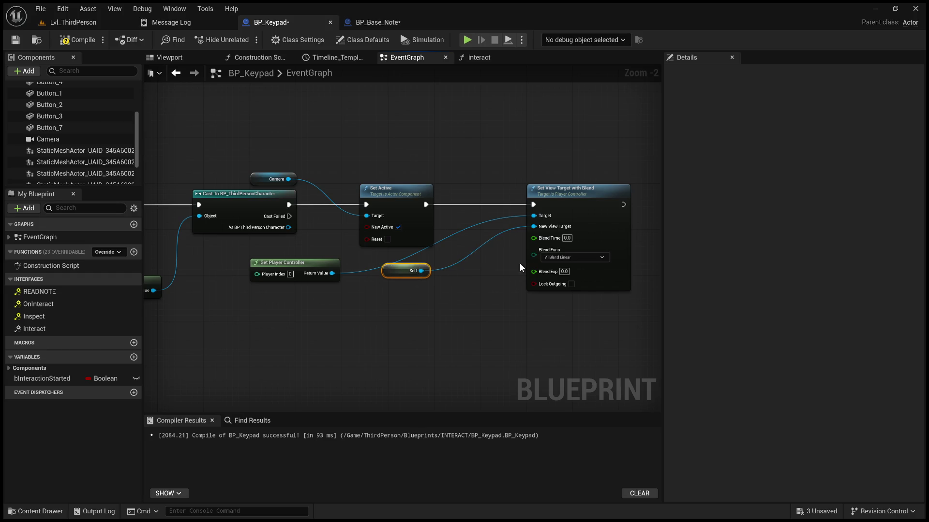
{"action": "left_click", "coordinate": [344, 23]}
{"action": "mouse_move", "coordinate": [446, 174]}
{"action": "left_mouse_down"}
{"action": "mouse_move", "coordinate": [329, 169]}
{"action": "mouse_move", "coordinate": [187, 181]}
{"action": "mouse_move", "coordinate": [255, 164]}
{"action": "left_mouse_up"}
{"action": "scroll", "coordinate": [507, 187], "scroll_direction": "down", "scroll_amount": 4}
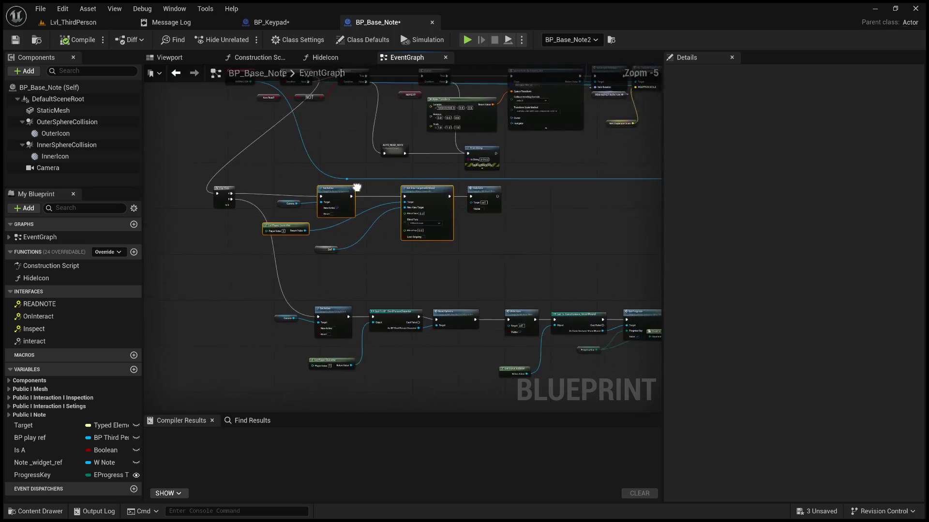
{"action": "scroll", "coordinate": [313, 211], "scroll_direction": "up", "scroll_amount": 3}
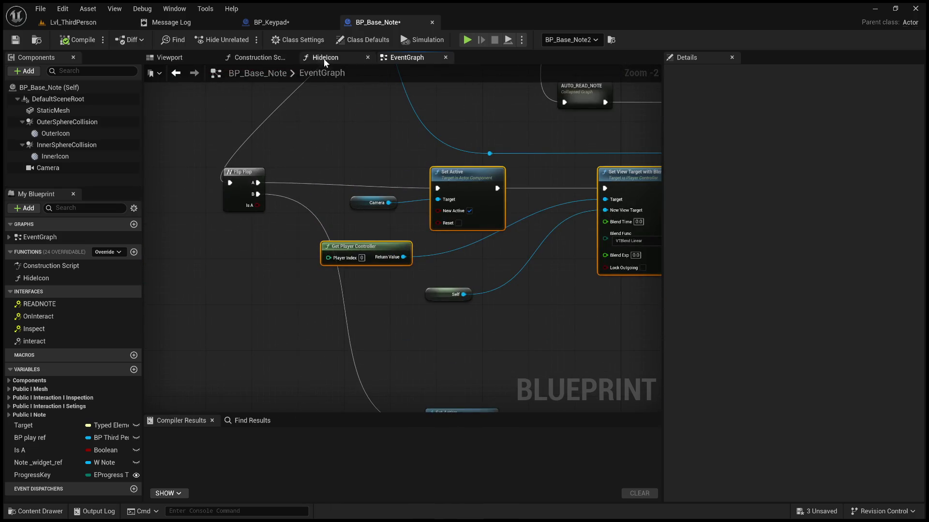
{"action": "left_click", "coordinate": [288, 24]}
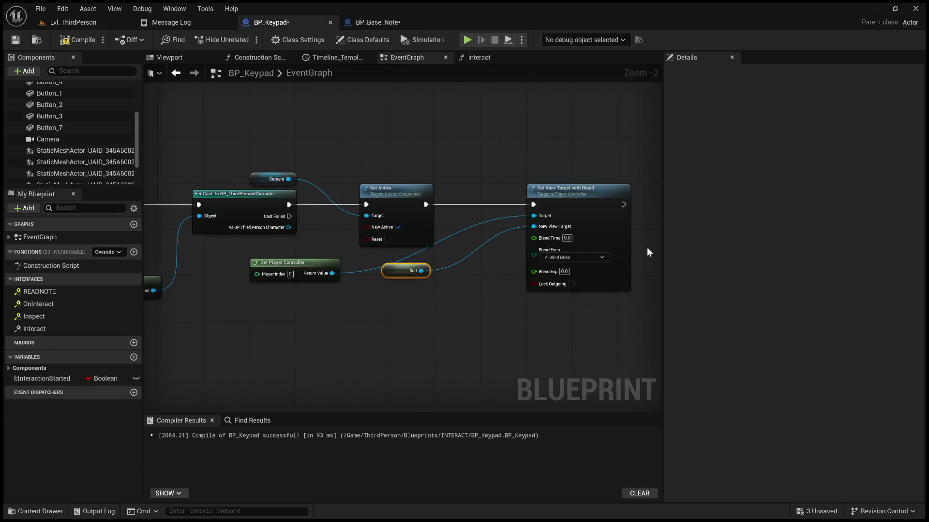
{"action": "left_click_drag", "start_coordinate": [560, 188], "coordinate": [496, 193]}
{"action": "mouse_move", "coordinate": [636, 225]}
{"action": "left_mouse_down"}
{"action": "mouse_move", "coordinate": [632, 206]}
{"action": "mouse_move", "coordinate": [558, 213]}
{"action": "left_mouse_up"}
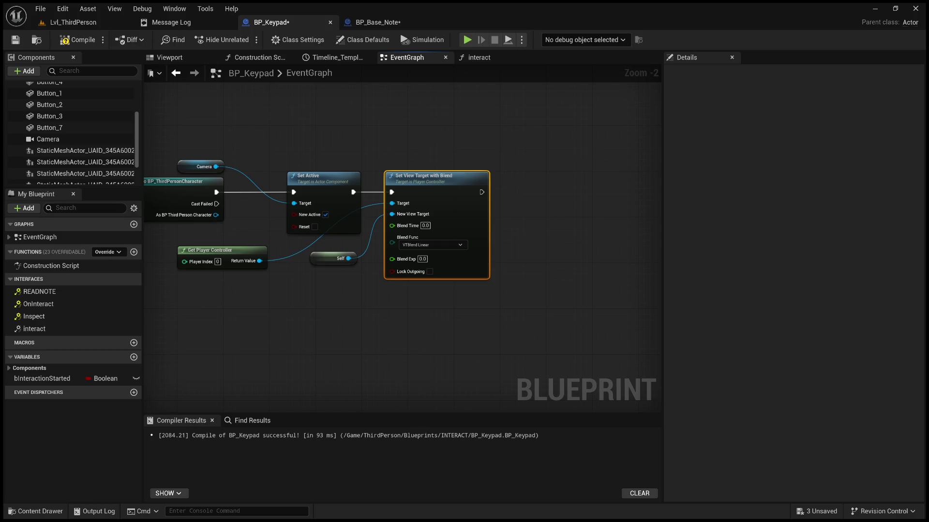
Step: Add a Set Input Mode Game And UI node after Set View Target with Blend
{"action": "key", "text": "ctrl+v"}
{"action": "mouse_move", "coordinate": [283, 251]}
{"action": "left_mouse_down"}
{"action": "mouse_move", "coordinate": [425, 209]}
{"action": "mouse_move", "coordinate": [430, 180]}
{"action": "left_mouse_up"}
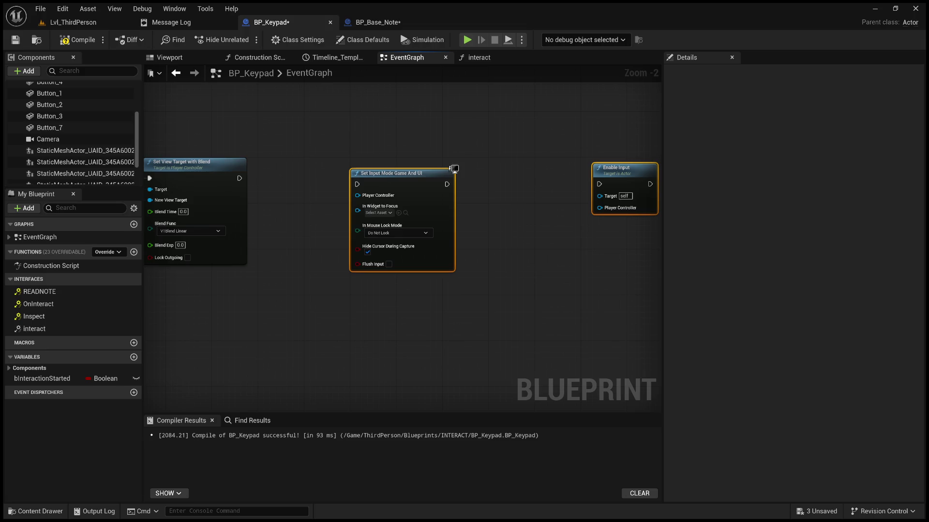
{"action": "left_click_drag", "start_coordinate": [383, 177], "coordinate": [377, 171]}
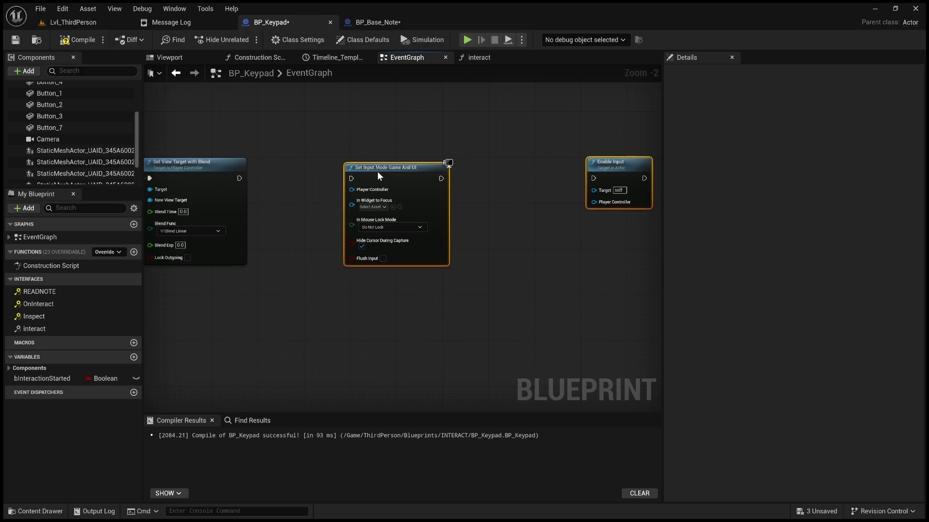
{"action": "left_click_drag", "start_coordinate": [243, 180], "coordinate": [351, 178]}
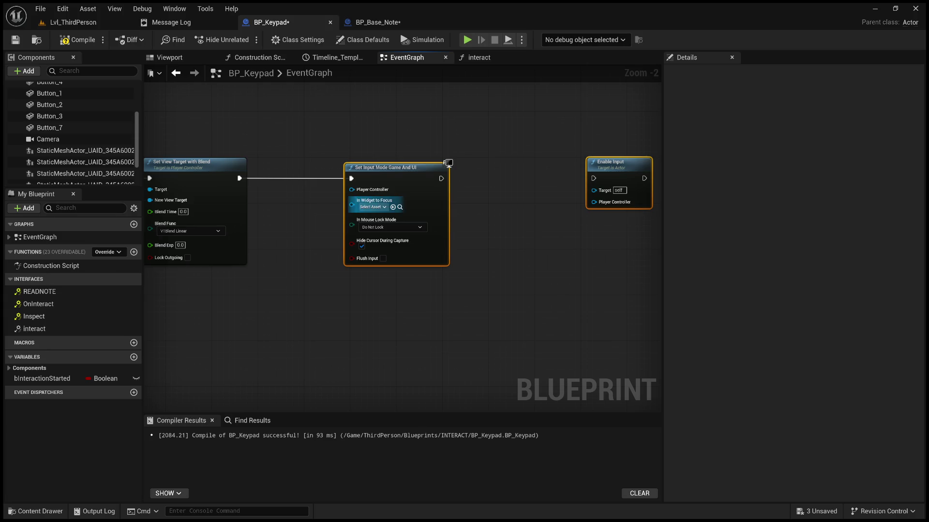
Step: Delete the Set Input Mode Game And UI node and paste the copied cursor and input nodes
{"action": "left_click", "coordinate": [337, 140]}
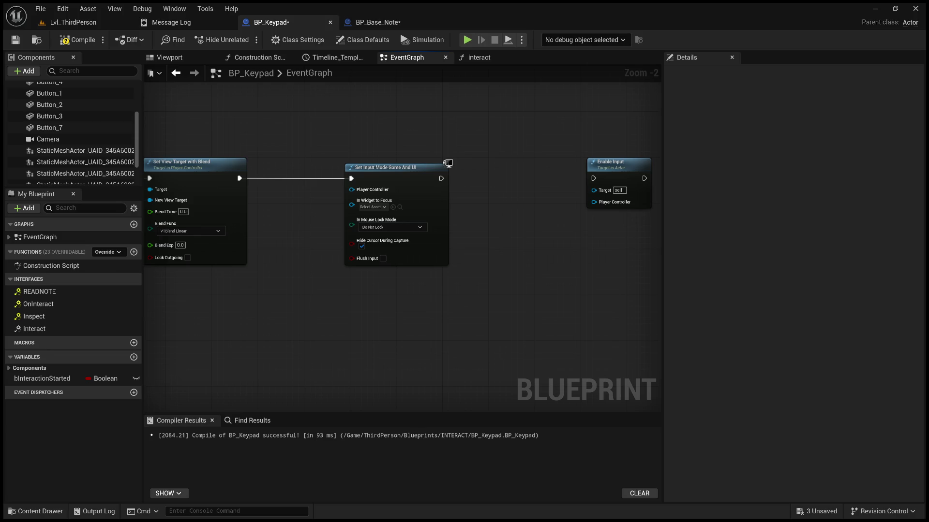
{"action": "left_click", "coordinate": [407, 178]}
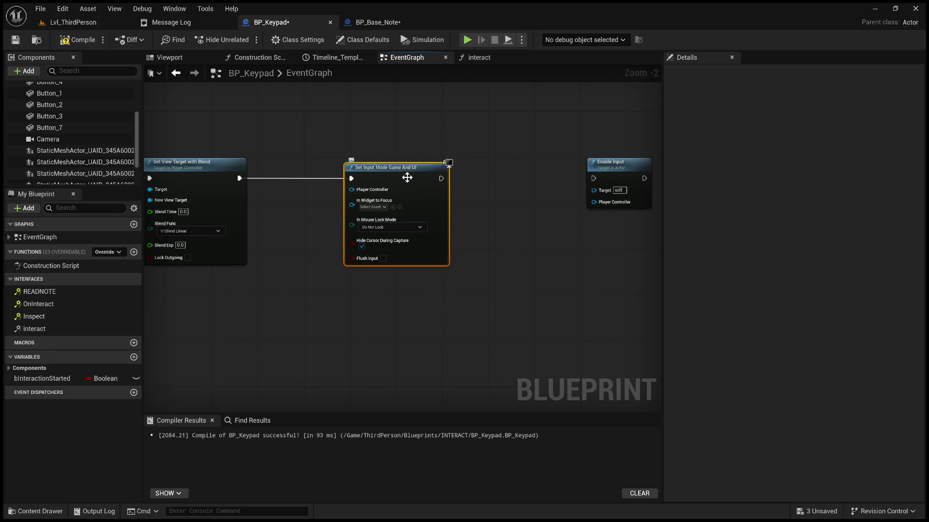
{"action": "key", "text": "Delete"}
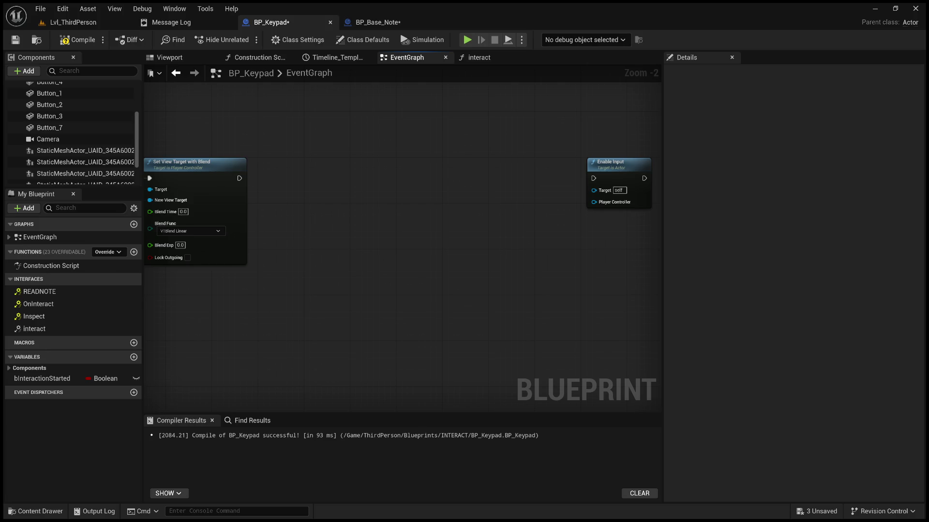
{"action": "key", "text": "ctrl+v"}
Step: Wire Set View Target with Blend into SET Show Mouse Cursor, with Enable Input beside it
{"action": "mouse_move", "coordinate": [260, 201]}
{"action": "left_mouse_down"}
{"action": "mouse_move", "coordinate": [242, 132]}
{"action": "mouse_move", "coordinate": [188, 114]}
{"action": "left_mouse_up"}
{"action": "mouse_move", "coordinate": [503, 264]}
{"action": "left_mouse_down"}
{"action": "mouse_move", "coordinate": [468, 250]}
{"action": "mouse_move", "coordinate": [459, 257]}
{"action": "left_mouse_up"}
{"action": "mouse_move", "coordinate": [307, 250]}
{"action": "left_mouse_down"}
{"action": "mouse_move", "coordinate": [425, 261]}
{"action": "mouse_move", "coordinate": [439, 244]}
{"action": "left_mouse_up"}
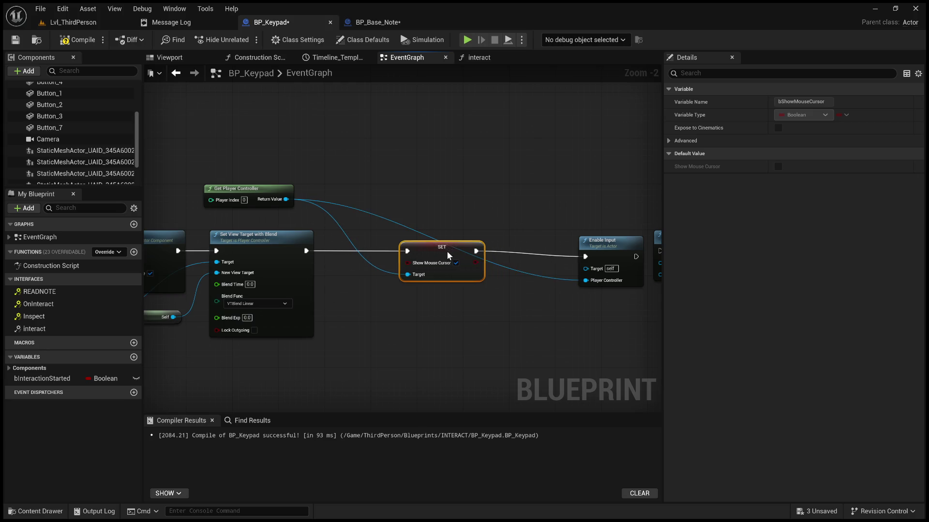
{"action": "left_click_drag", "start_coordinate": [616, 250], "coordinate": [574, 246]}
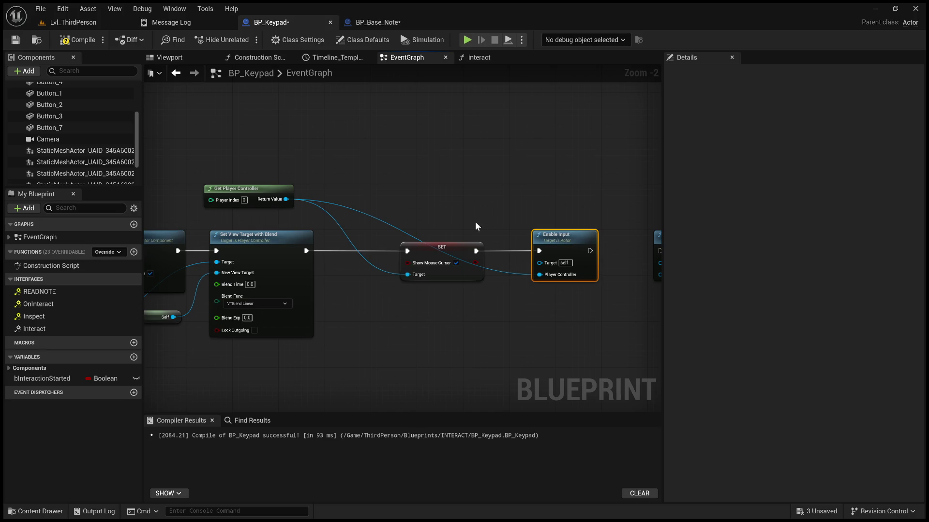
Step: Feed Get Player Controller into Enable Input and delete the duplicate Enable Input node
{"action": "mouse_move", "coordinate": [473, 237]}
{"action": "left_mouse_down"}
{"action": "mouse_move", "coordinate": [498, 189]}
{"action": "mouse_move", "coordinate": [392, 174]}
{"action": "left_mouse_up"}
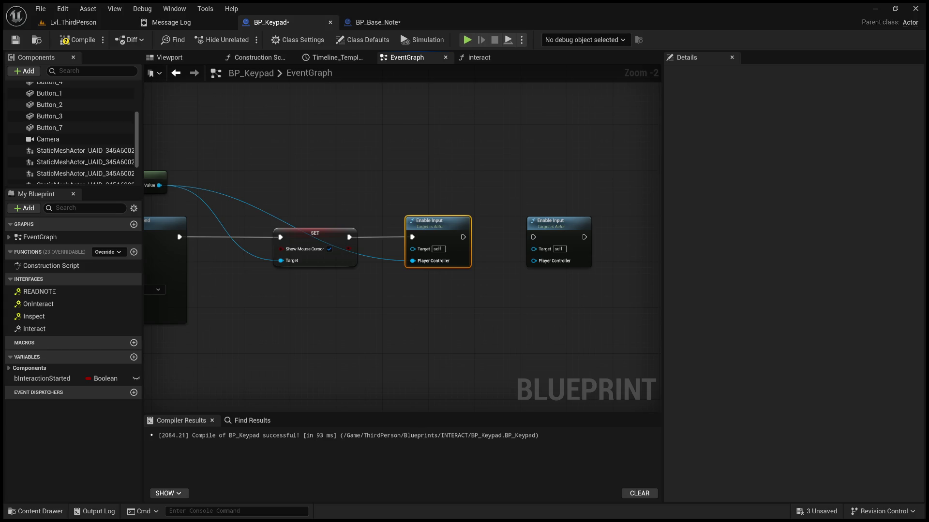
{"action": "scroll", "coordinate": [435, 315], "scroll_direction": "up", "scroll_amount": 2}
{"action": "left_click_drag", "start_coordinate": [457, 234], "coordinate": [546, 235]}
{"action": "scroll", "coordinate": [485, 309], "scroll_direction": "down", "scroll_amount": 2}
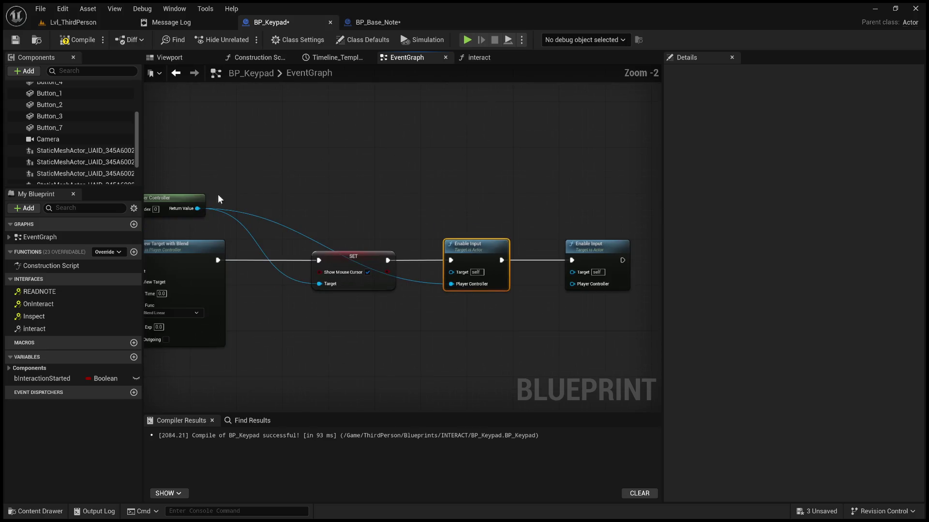
{"action": "left_click_drag", "start_coordinate": [197, 209], "coordinate": [582, 285]}
{"action": "left_click_drag", "start_coordinate": [536, 189], "coordinate": [638, 305]}
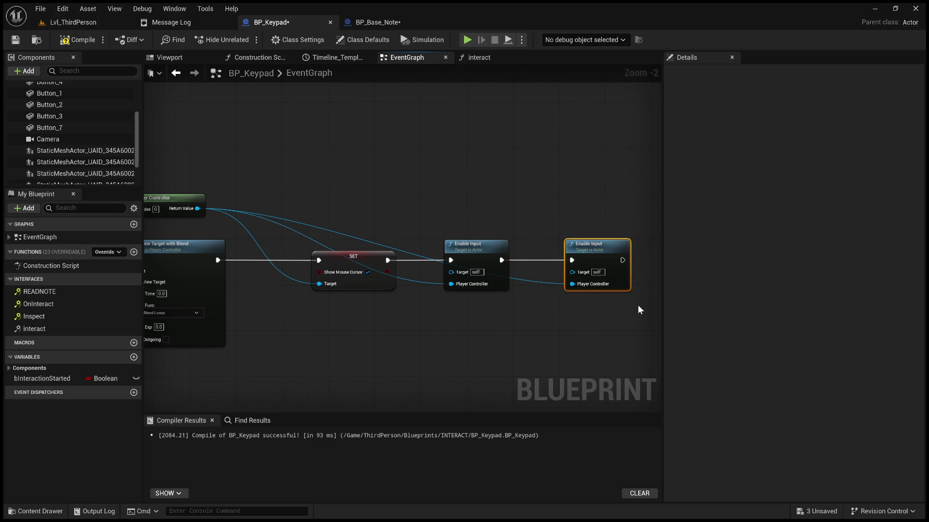
{"action": "key", "text": "Delete"}
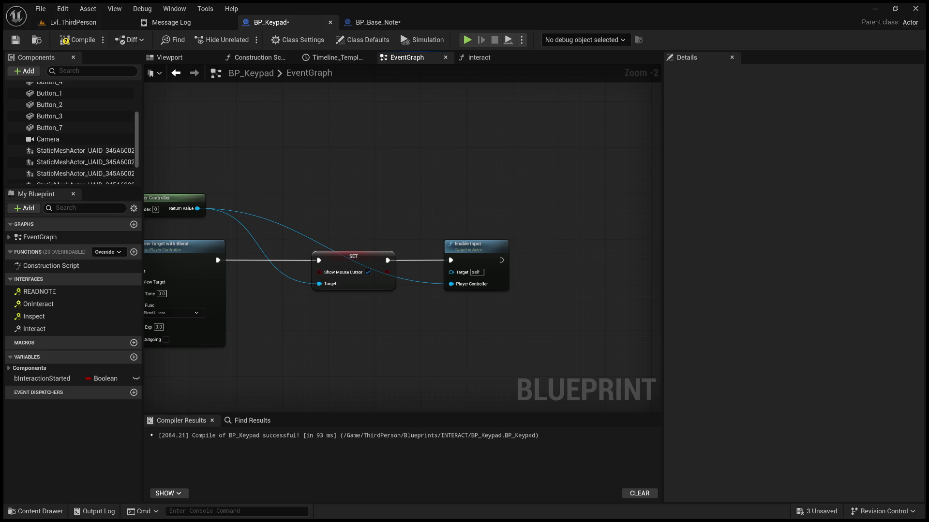
Step: Paste a copy of SET Interaction Started onto the Branch's False output and tick it true
{"action": "left_click_drag", "start_coordinate": [193, 218], "coordinate": [641, 316]}
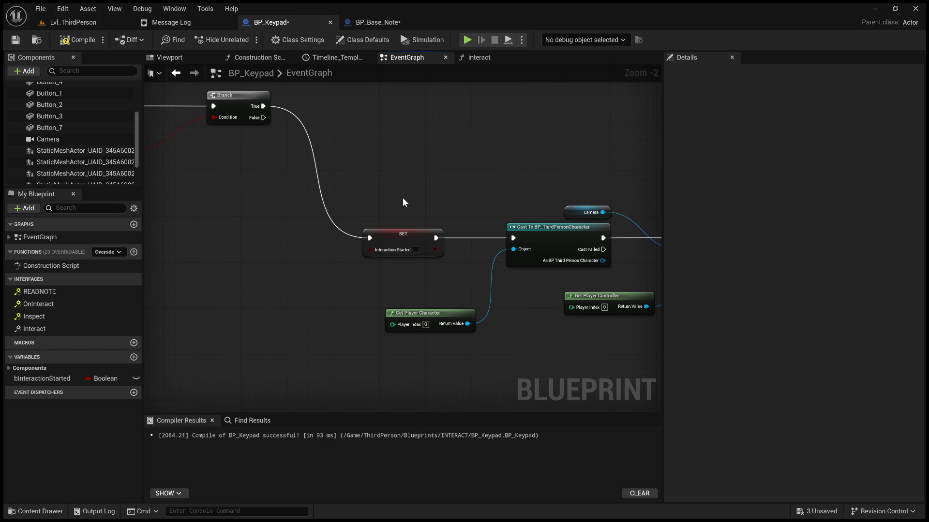
{"action": "left_click_drag", "start_coordinate": [404, 202], "coordinate": [397, 245]}
{"action": "left_click", "coordinate": [392, 276]}
{"action": "left_click", "coordinate": [351, 136]}
{"action": "key", "text": "ctrl+v"}
{"action": "mouse_move", "coordinate": [256, 159]}
{"action": "left_mouse_down"}
{"action": "mouse_move", "coordinate": [357, 139]}
{"action": "mouse_move", "coordinate": [372, 152]}
{"action": "left_mouse_up"}
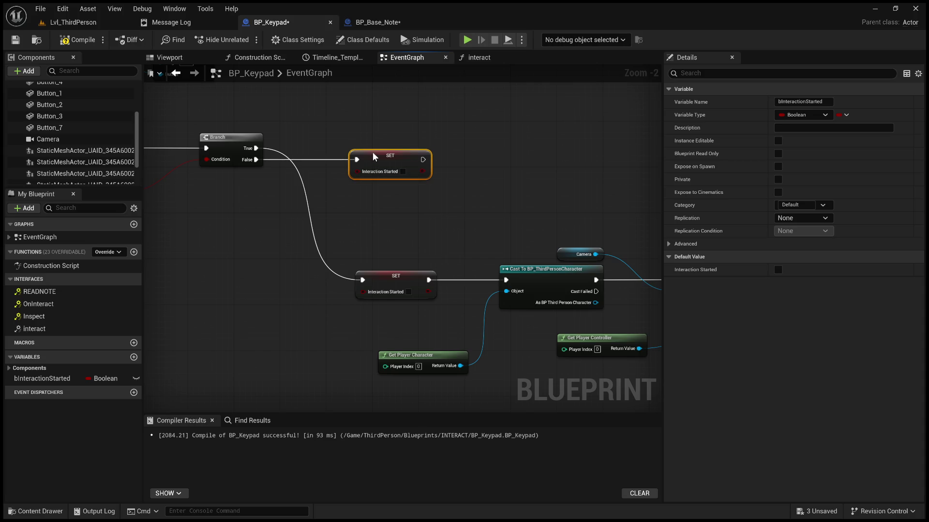
{"action": "left_click", "coordinate": [403, 171]}
Step: Detach the old SET node from the Cast and wire the new SET into Cast To BP_ThirdPersonCharacter
{"action": "left_click_drag", "start_coordinate": [543, 201], "coordinate": [390, 273]}
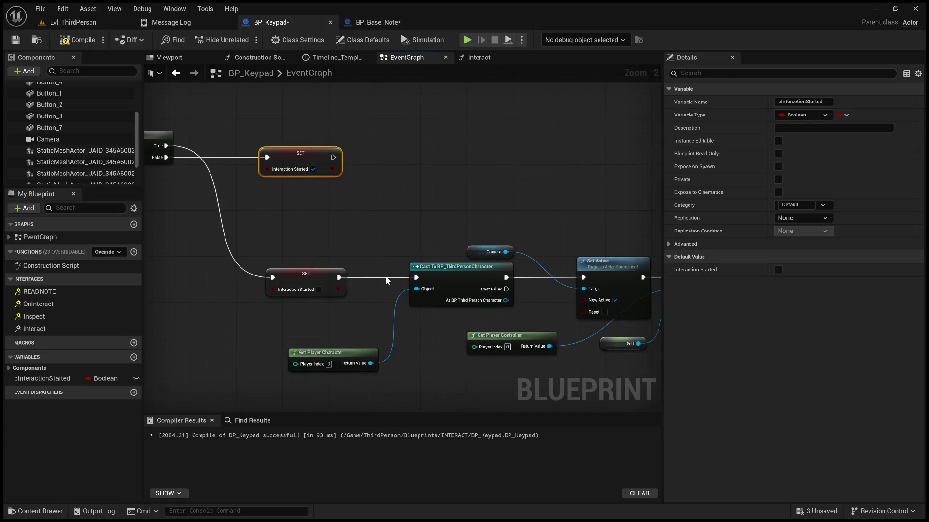
{"action": "left_click", "coordinate": [384, 276]}
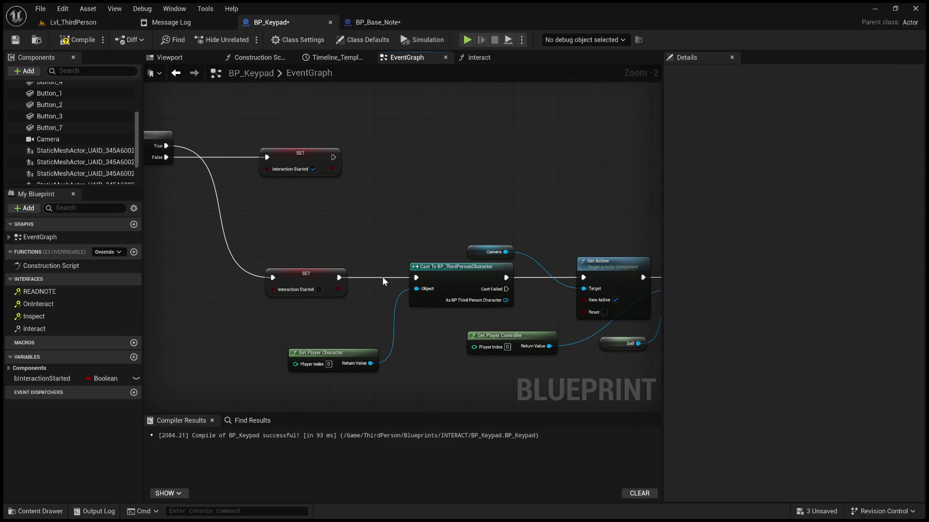
{"action": "left_click", "coordinate": [383, 277], "text": "alt"}
{"action": "scroll", "coordinate": [403, 224], "scroll_direction": "down", "scroll_amount": 4}
{"action": "left_click_drag", "start_coordinate": [475, 319], "coordinate": [240, 247]}
{"action": "mouse_move", "coordinate": [265, 286]}
{"action": "left_mouse_down"}
{"action": "mouse_move", "coordinate": [270, 236]}
{"action": "mouse_move", "coordinate": [311, 249]}
{"action": "left_mouse_up"}
{"action": "scroll", "coordinate": [269, 240], "scroll_direction": "up", "scroll_amount": 5}
{"action": "left_click_drag", "start_coordinate": [459, 206], "coordinate": [457, 213]}
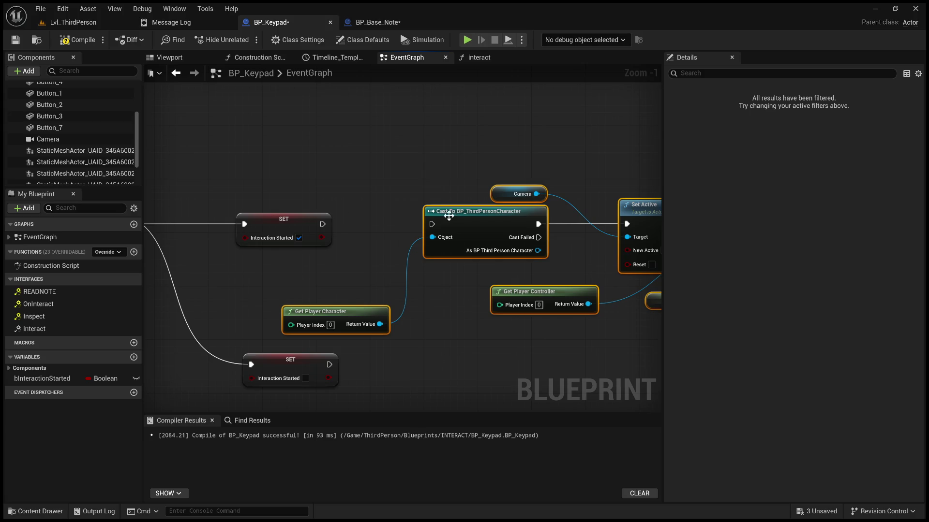
{"action": "left_click_drag", "start_coordinate": [323, 224], "coordinate": [434, 225]}
{"action": "scroll", "coordinate": [455, 194], "scroll_direction": "down", "scroll_amount": 3}
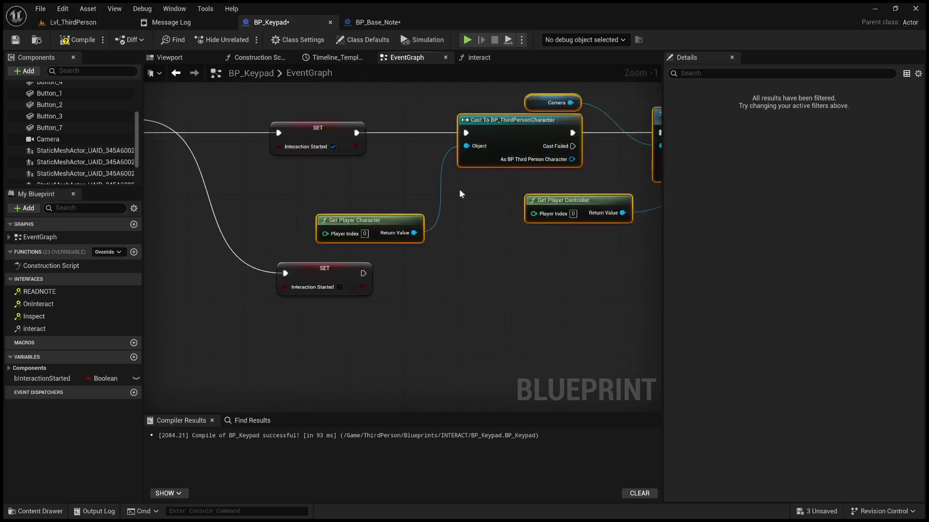
{"action": "left_click", "coordinate": [364, 303]}
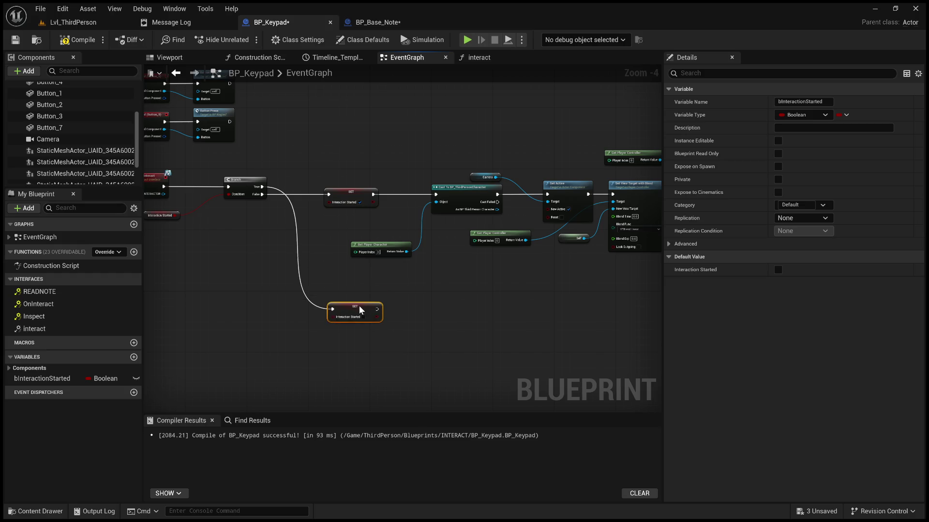
{"action": "left_click_drag", "start_coordinate": [431, 267], "coordinate": [362, 275]}
{"action": "left_click", "coordinate": [420, 263]}
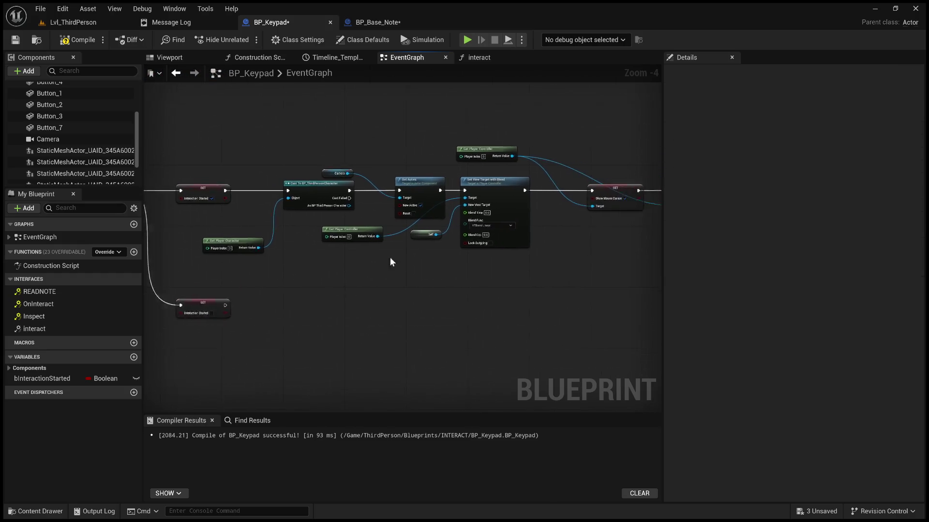
{"action": "scroll", "coordinate": [390, 257], "scroll_direction": "up", "scroll_amount": 3}
Step: Compile and save BP_Keypad
{"action": "left_click", "coordinate": [82, 45]}
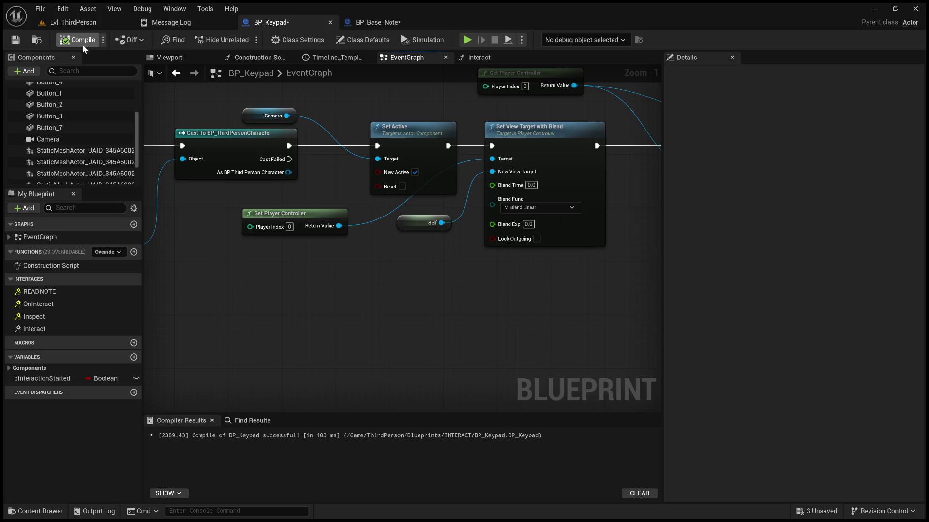
{"action": "left_click", "coordinate": [16, 44]}
{"action": "mouse_move", "coordinate": [336, 232]}
{"action": "left_mouse_down"}
{"action": "mouse_move", "coordinate": [147, 245]}
{"action": "mouse_move", "coordinate": [137, 257]}
{"action": "mouse_move", "coordinate": [2, 268]}
{"action": "left_mouse_up"}
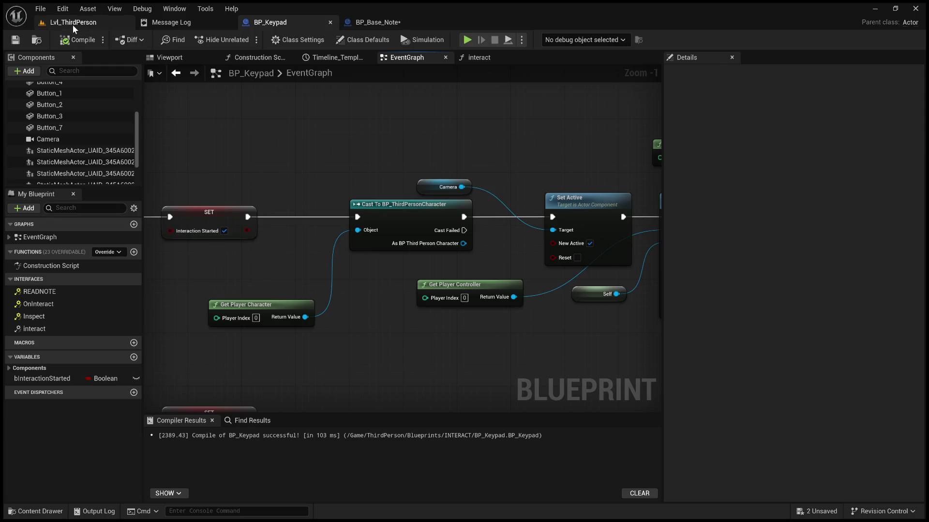
{"action": "left_click", "coordinate": [73, 23]}
Step: Play Lvl_ThirdPerson with Alt+P, walk up to the wall keypad, then stop with Esc
{"action": "key", "text": "w"}
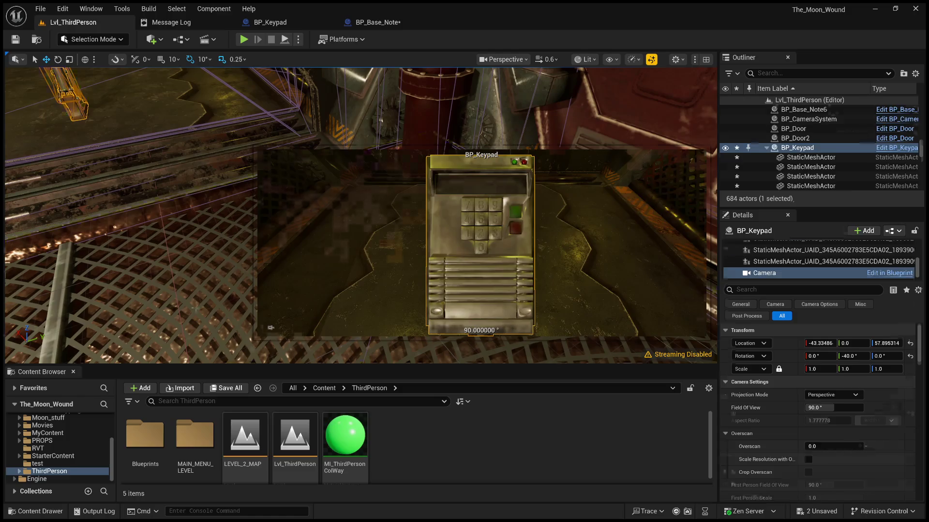
{"action": "left_click", "coordinate": [271, 290]}
{"action": "key", "text": "alt+p"}
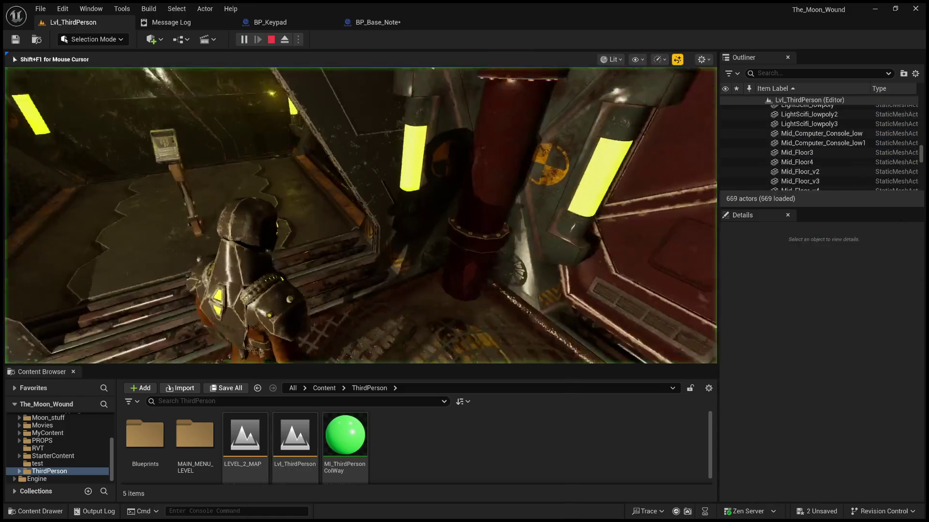
{"action": "key", "text": "w"}
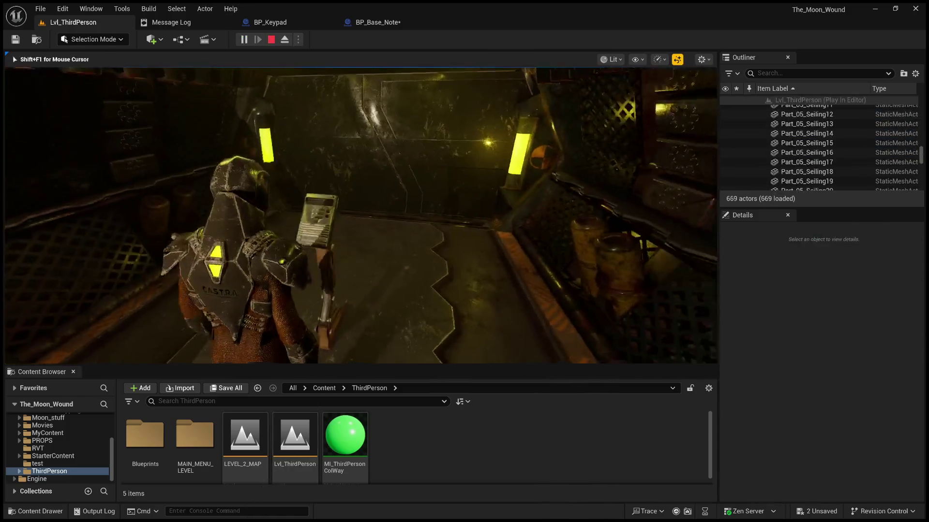
{"action": "key", "text": "s"}
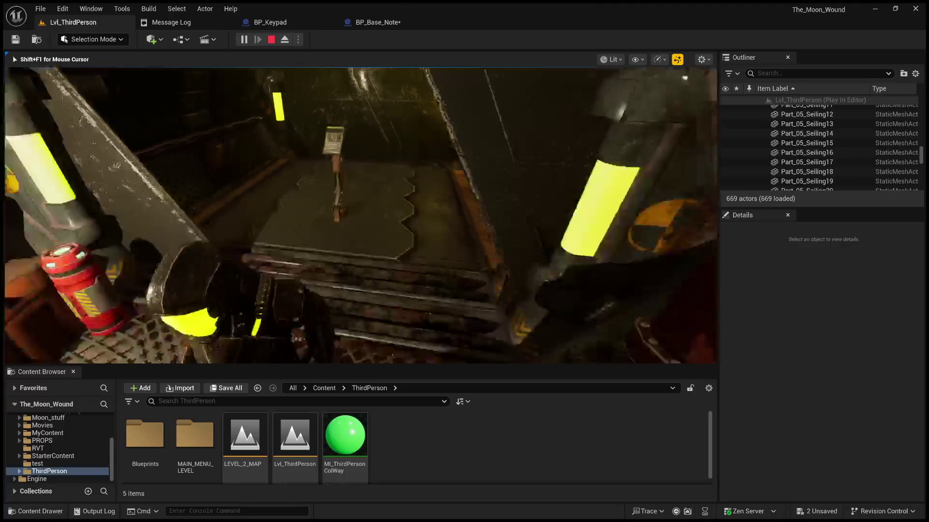
{"action": "key", "text": "w"}
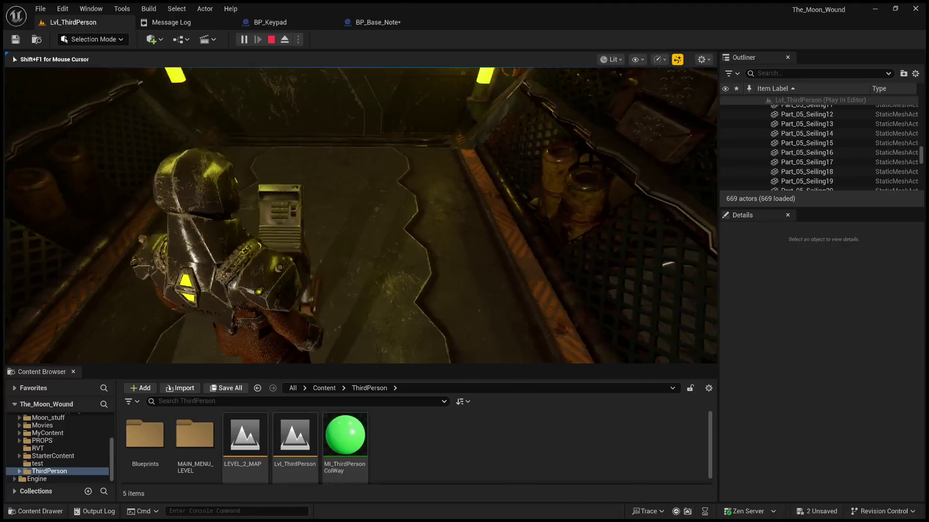
{"action": "key", "text": "w"}
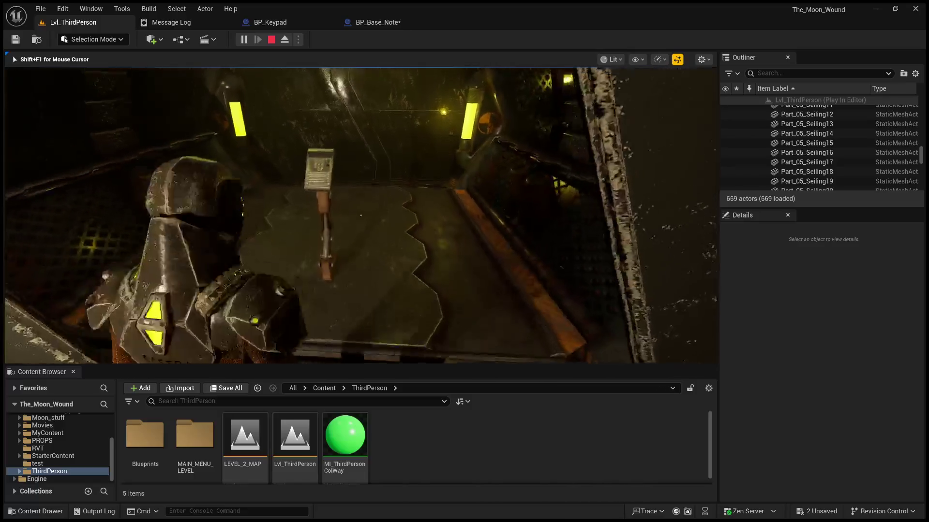
{"action": "key", "text": "Escape"}
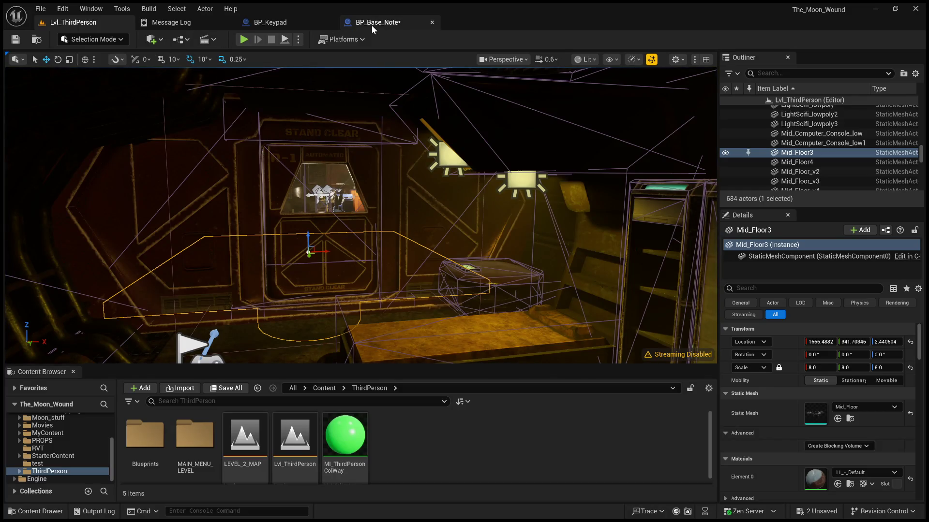
{"action": "left_click", "coordinate": [284, 25]}
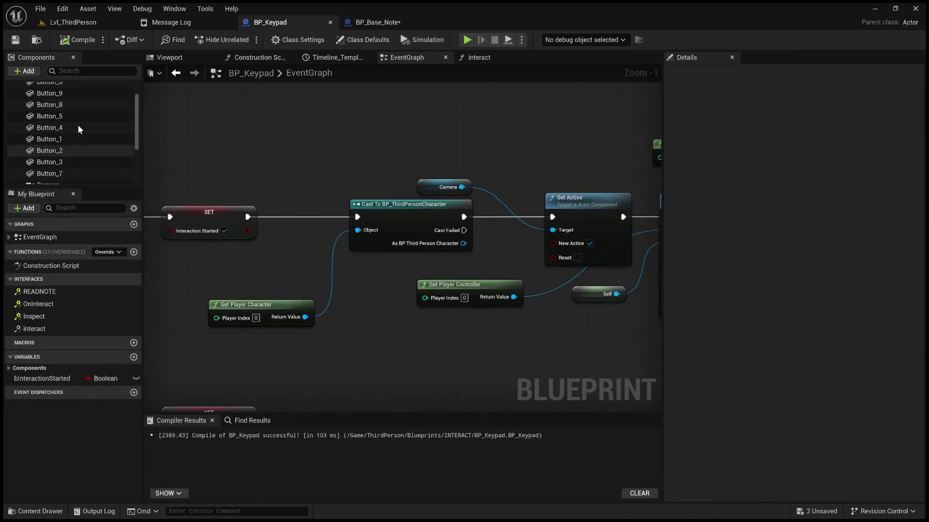
Step: Open BP_Base_Note and select its OuterSphereCollision component
{"action": "left_click", "coordinate": [60, 87]}
{"action": "left_click", "coordinate": [181, 58]}
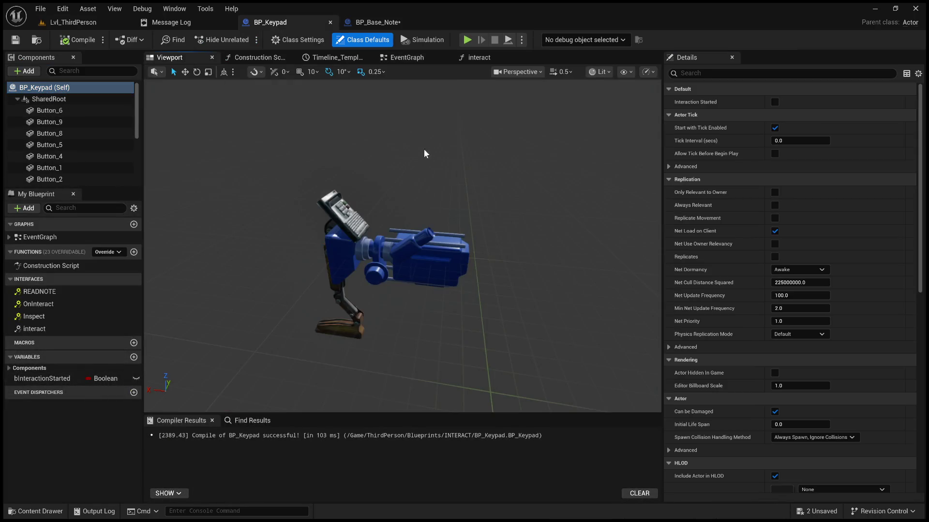
{"action": "left_click", "coordinate": [401, 22]}
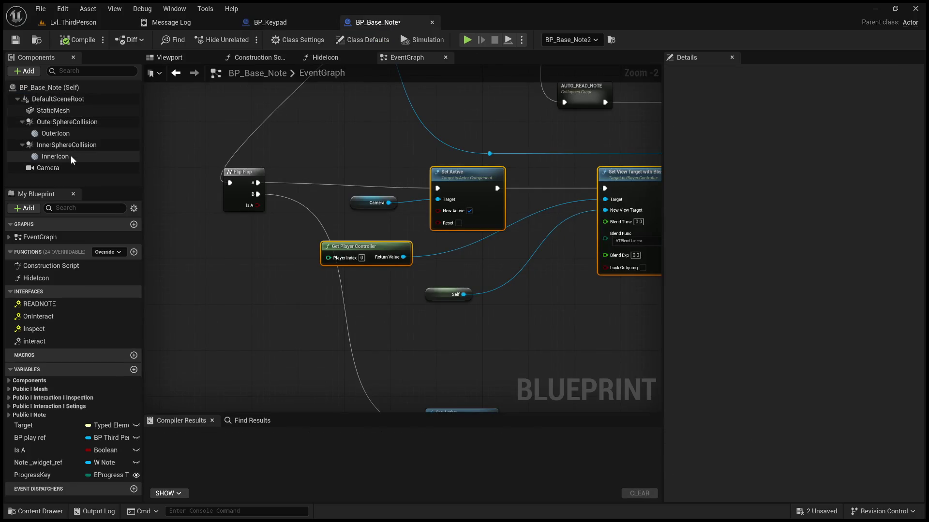
{"action": "left_click", "coordinate": [77, 122]}
{"action": "scroll", "coordinate": [701, 306], "scroll_direction": "down", "scroll_amount": 10}
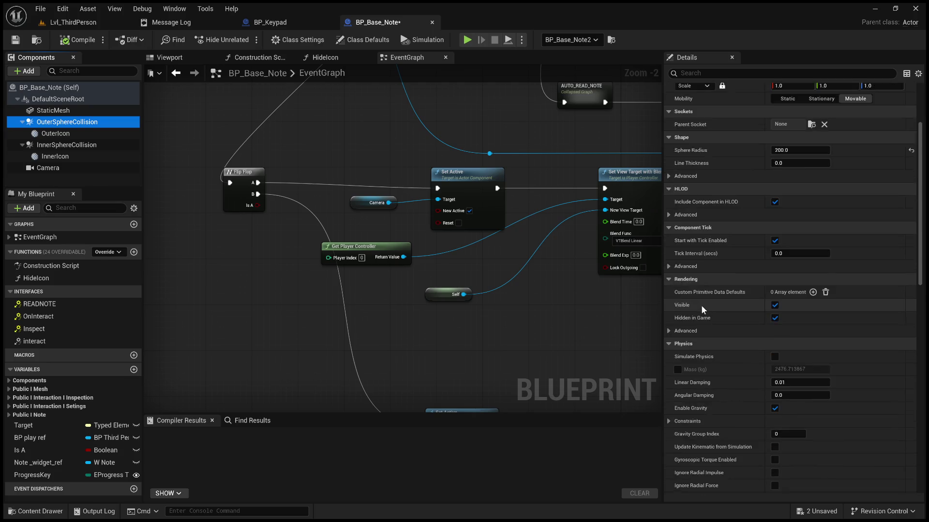
{"action": "scroll", "coordinate": [700, 305], "scroll_direction": "down", "scroll_amount": 5}
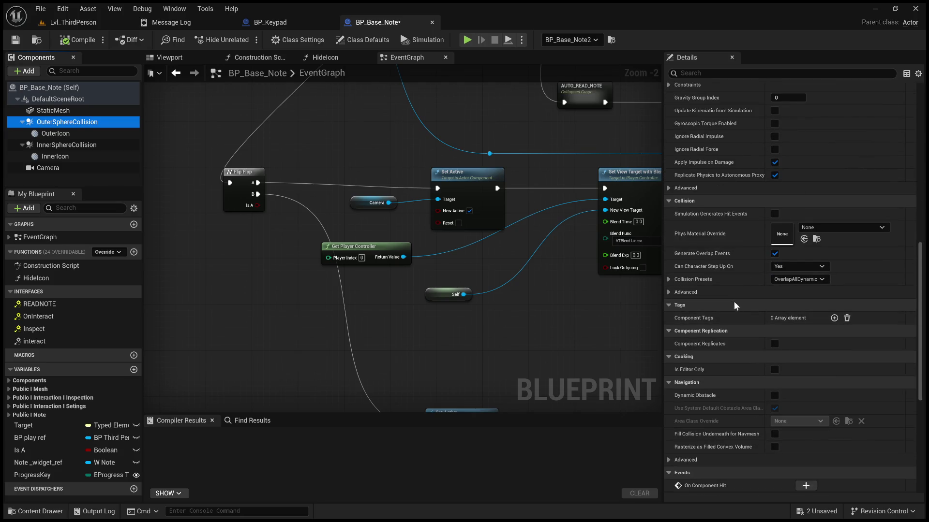
Step: Expand OuterSphereCollision's OverlapAllDynamic collision preset and advanced collision options for reference
{"action": "left_click", "coordinate": [170, 57]}
{"action": "scroll", "coordinate": [773, 368], "scroll_direction": "down", "scroll_amount": 4}
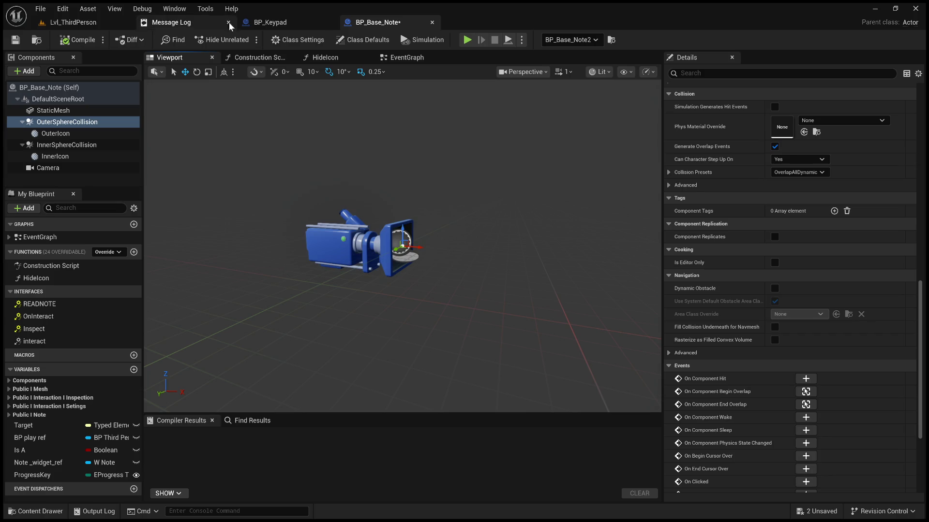
{"action": "scroll", "coordinate": [705, 361], "scroll_direction": "down", "scroll_amount": 3}
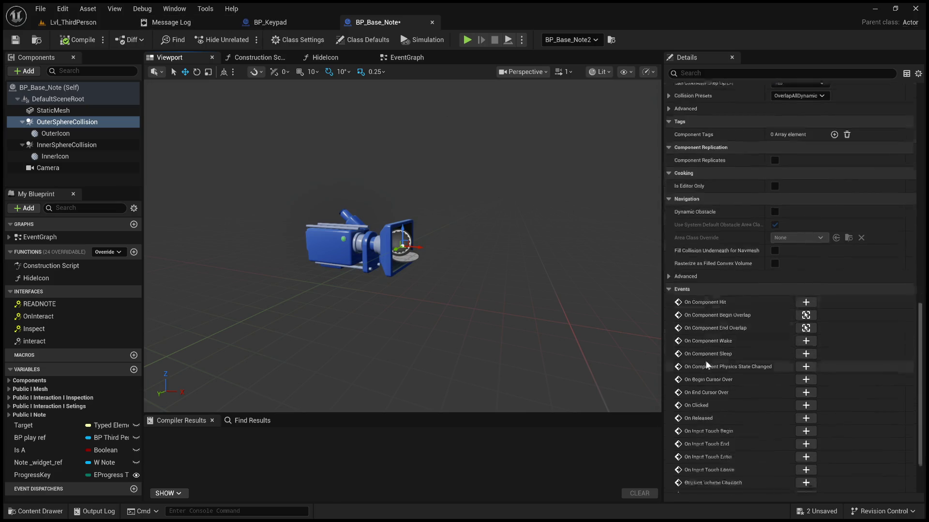
{"action": "scroll", "coordinate": [721, 319], "scroll_direction": "down", "scroll_amount": 3}
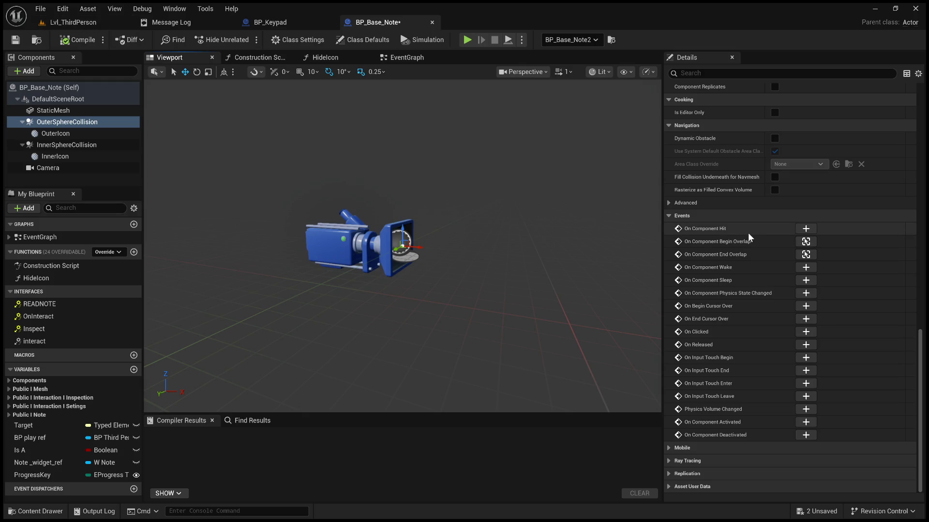
{"action": "scroll", "coordinate": [750, 299], "scroll_direction": "up", "scroll_amount": 15}
{"action": "scroll", "coordinate": [744, 308], "scroll_direction": "up", "scroll_amount": 9}
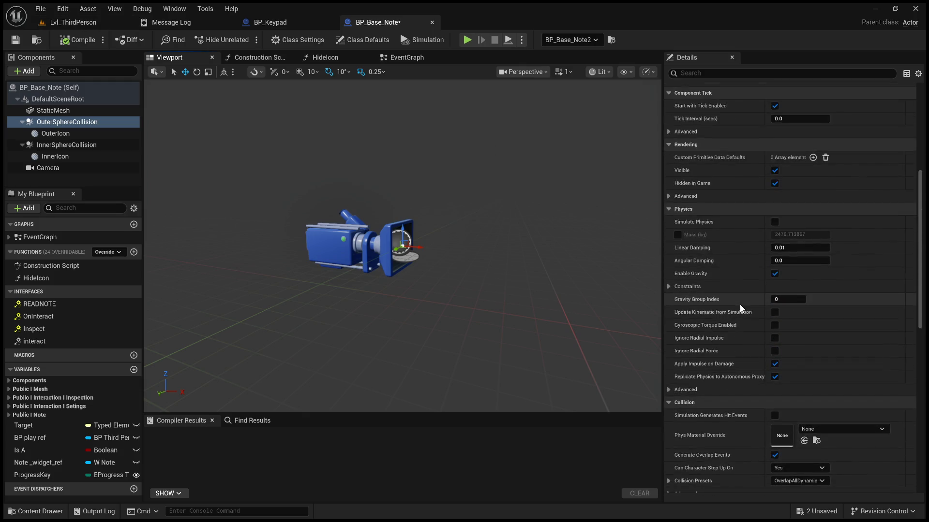
{"action": "scroll", "coordinate": [704, 365], "scroll_direction": "down", "scroll_amount": 8}
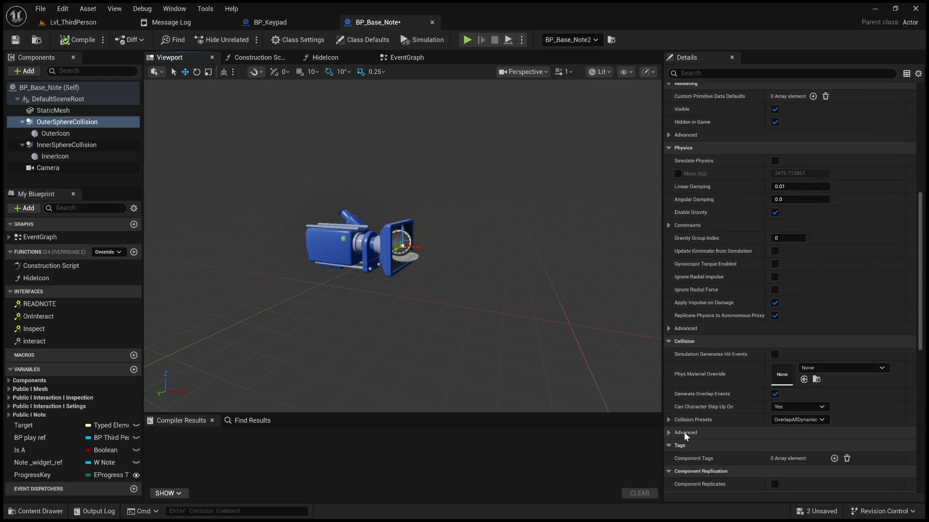
{"action": "left_click", "coordinate": [668, 432]}
{"action": "left_click", "coordinate": [668, 420]}
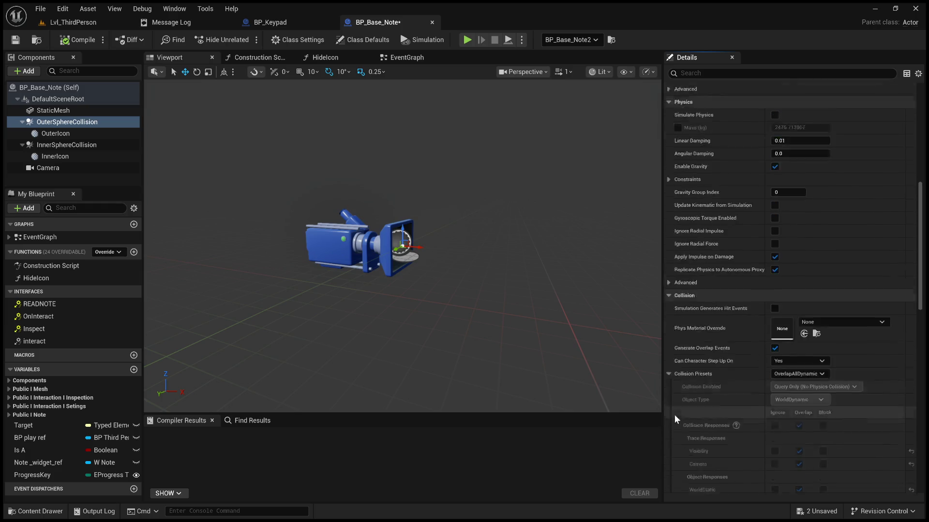
{"action": "scroll", "coordinate": [674, 414], "scroll_direction": "down", "scroll_amount": 5}
{"action": "scroll", "coordinate": [722, 353], "scroll_direction": "down", "scroll_amount": 1}
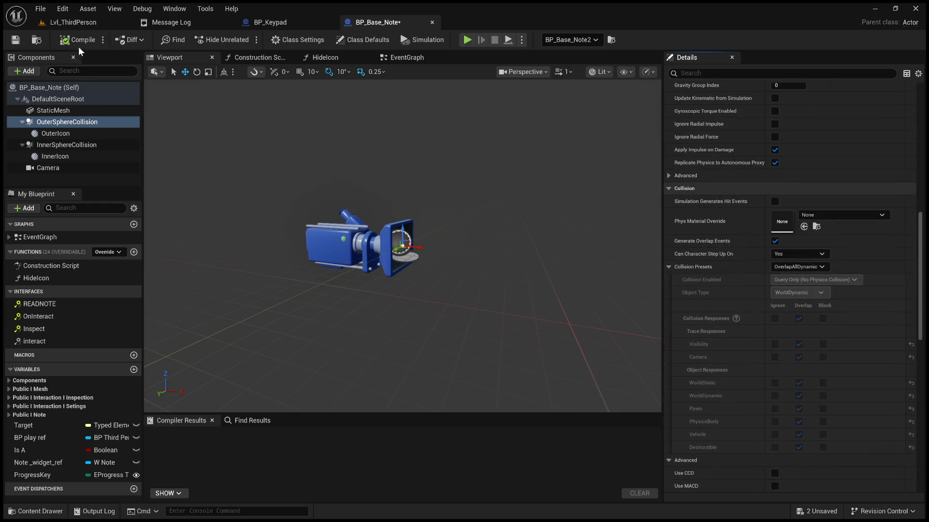
{"action": "left_click", "coordinate": [83, 23]}
{"action": "left_click", "coordinate": [355, 21]}
Step: Scale BP_Keypad's Box collision to Z 2.5 around the keypad stand and compile
{"action": "left_click", "coordinate": [305, 23]}
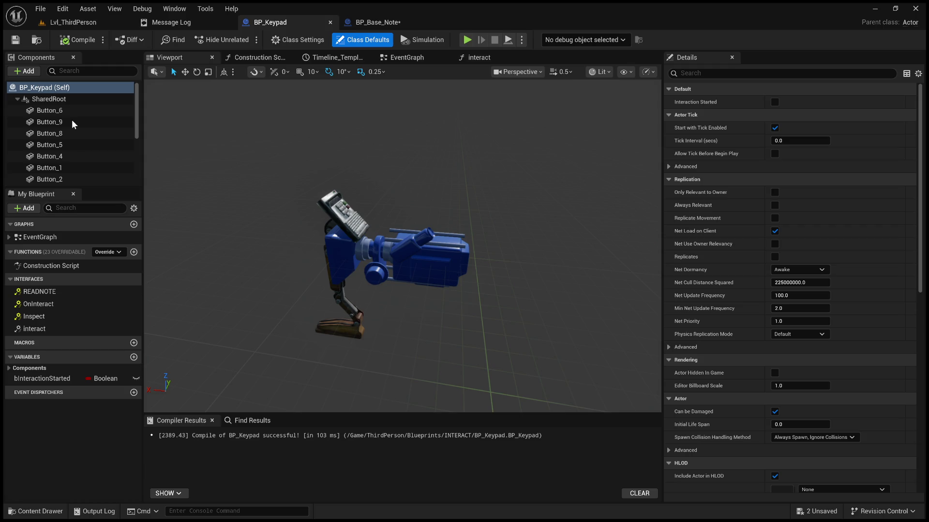
{"action": "scroll", "coordinate": [65, 98], "scroll_direction": "down", "scroll_amount": 3}
{"action": "left_click", "coordinate": [49, 139]}
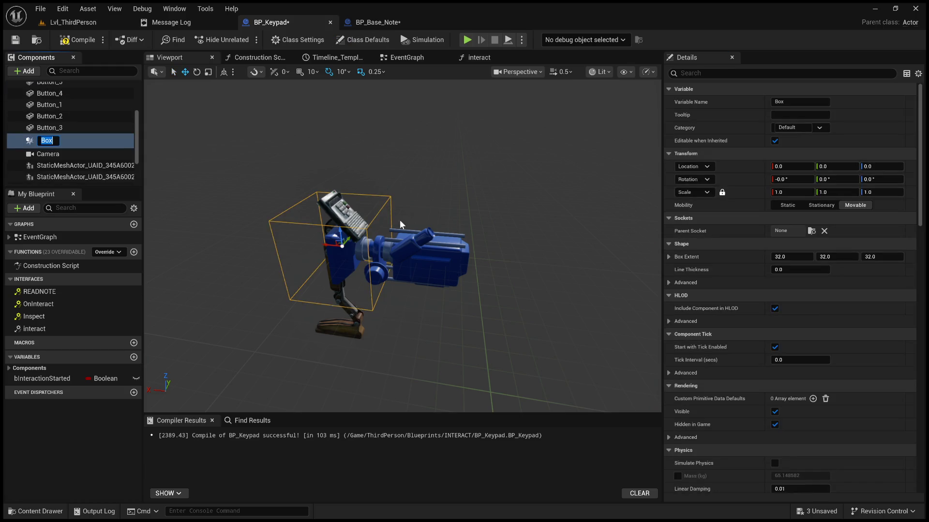
{"action": "mouse_move", "coordinate": [500, 124]}
{"action": "left_mouse_down"}
{"action": "mouse_move", "coordinate": [464, 131]}
{"action": "mouse_move", "coordinate": [500, 123]}
{"action": "left_mouse_up"}
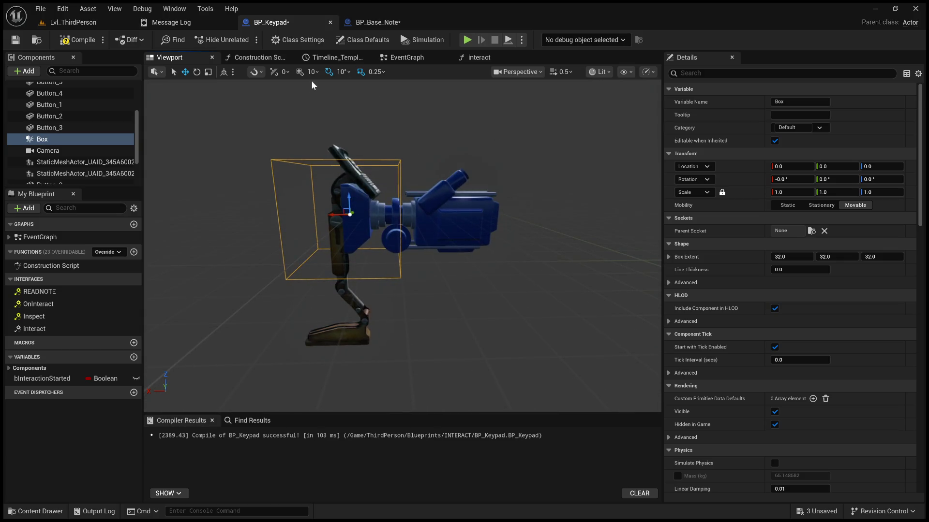
{"action": "left_click", "coordinate": [208, 71]}
{"action": "mouse_move", "coordinate": [349, 200]}
{"action": "left_mouse_down"}
{"action": "mouse_move", "coordinate": [349, 160]}
{"action": "mouse_move", "coordinate": [334, 199]}
{"action": "mouse_move", "coordinate": [270, 199]}
{"action": "left_mouse_up"}
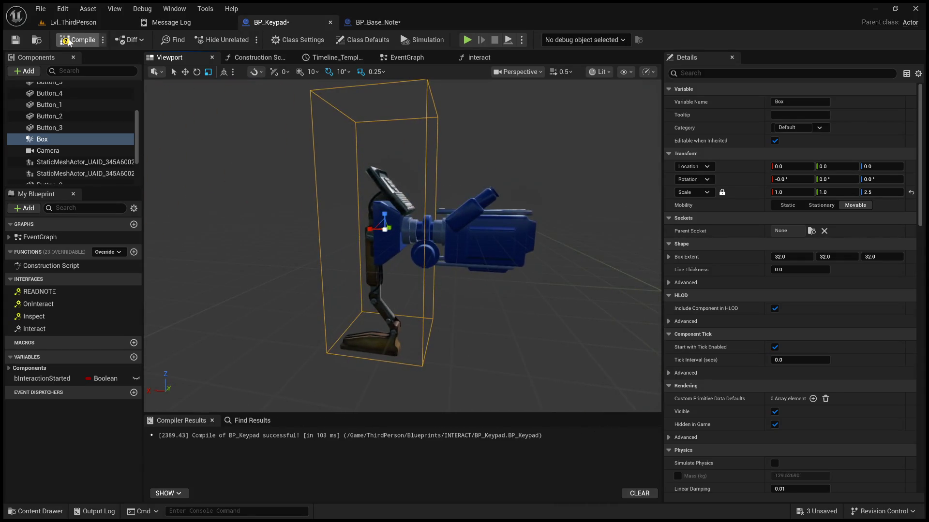
{"action": "left_click", "coordinate": [76, 43]}
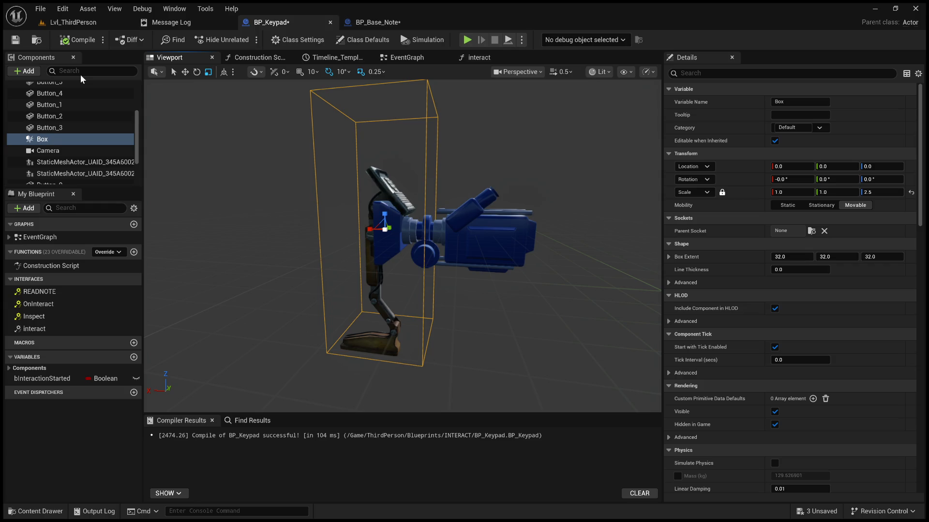
{"action": "scroll", "coordinate": [814, 318], "scroll_direction": "down", "scroll_amount": 10}
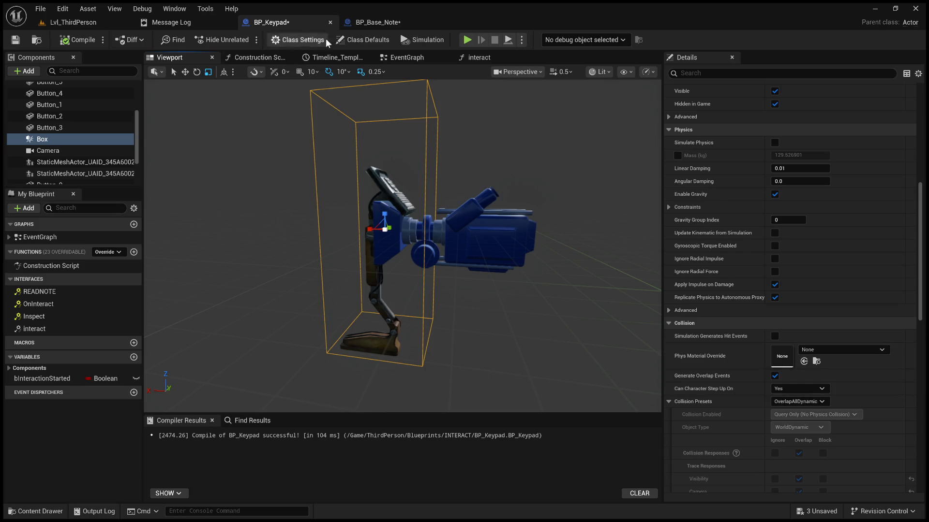
Step: Play-test Lvl_ThirdPerson by walking to the keypad, stop with Shift+F1, and return to BP_Keypad
{"action": "left_click", "coordinate": [362, 22]}
{"action": "left_click", "coordinate": [72, 23]}
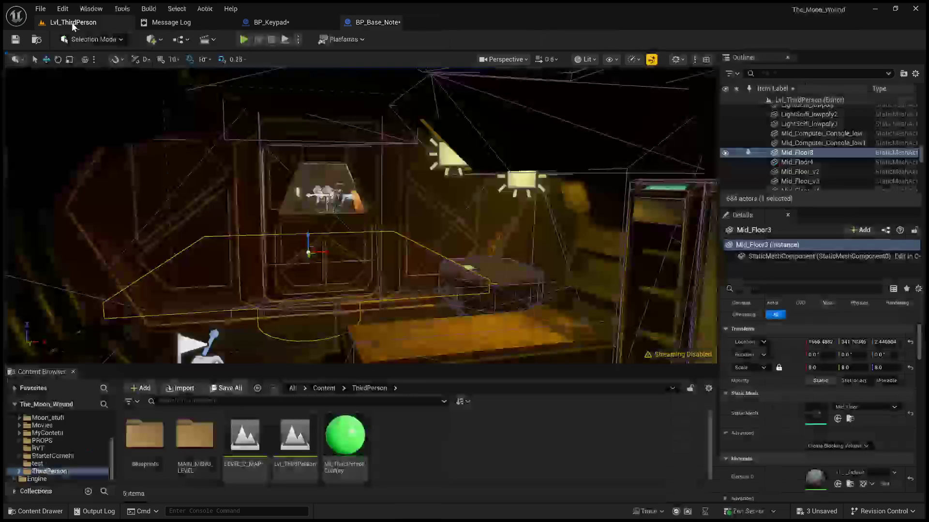
{"action": "left_click", "coordinate": [244, 39]}
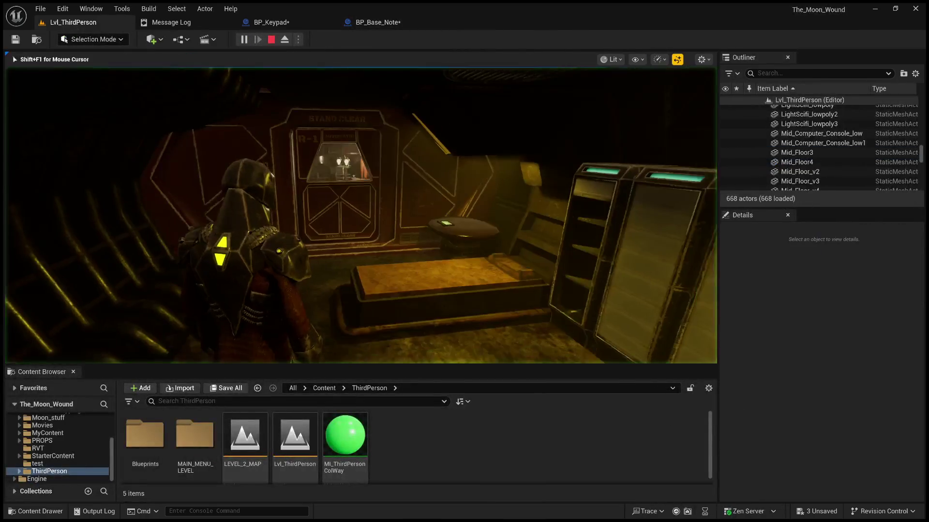
{"action": "key", "text": "w"}
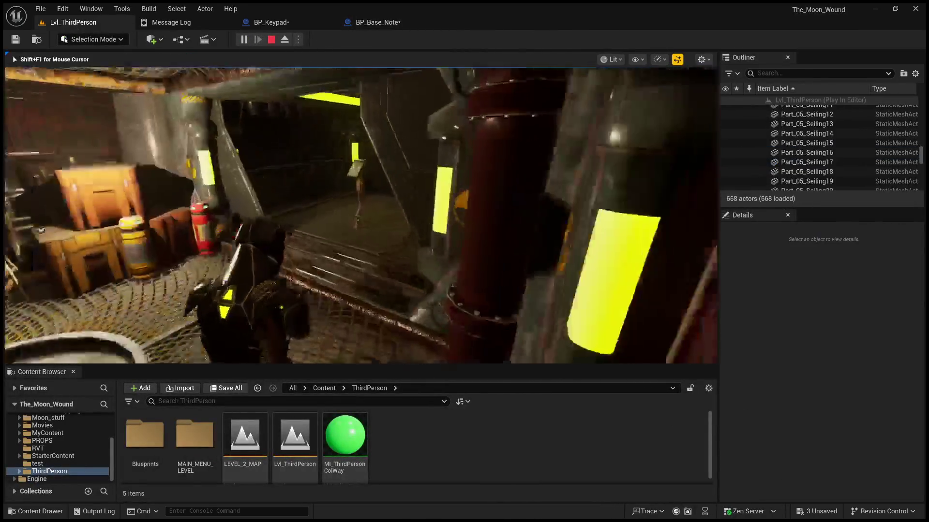
{"action": "key", "text": "w"}
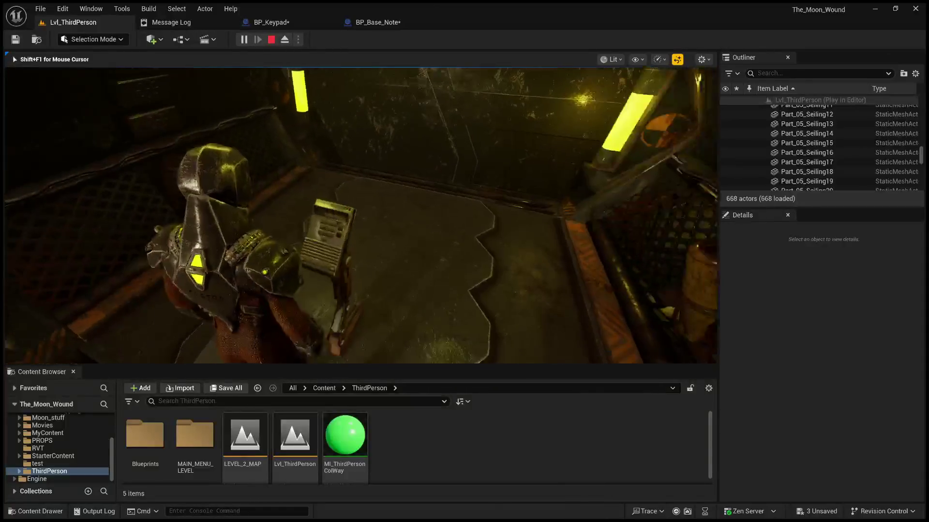
{"action": "key", "text": "shift+F1"}
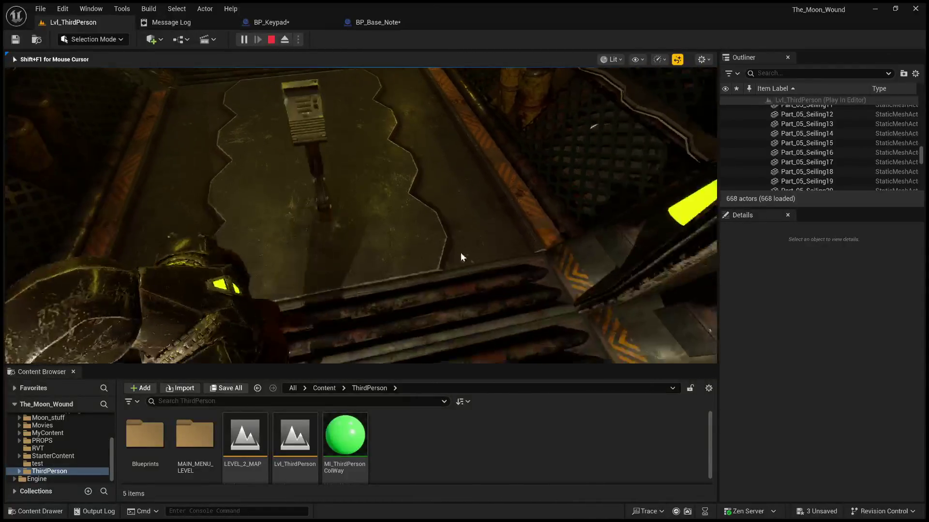
{"action": "left_click", "coordinate": [271, 40]}
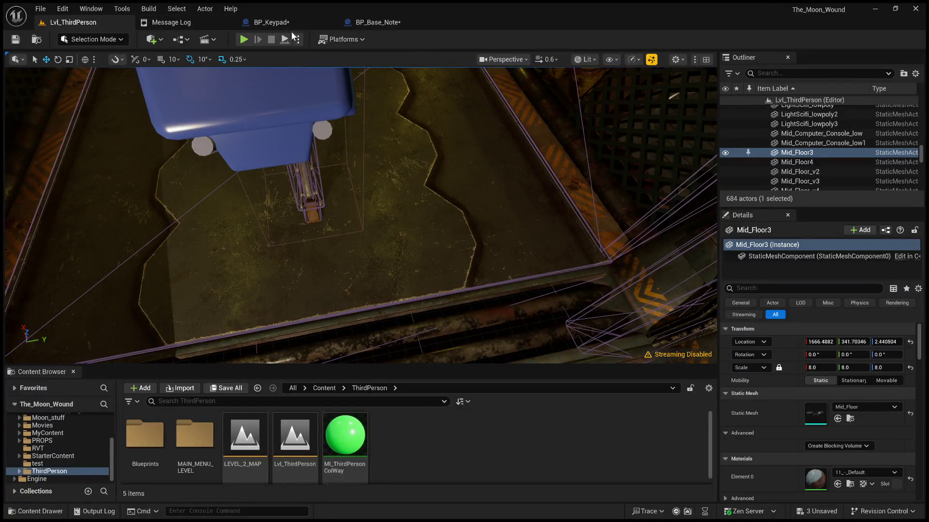
{"action": "left_click", "coordinate": [314, 23]}
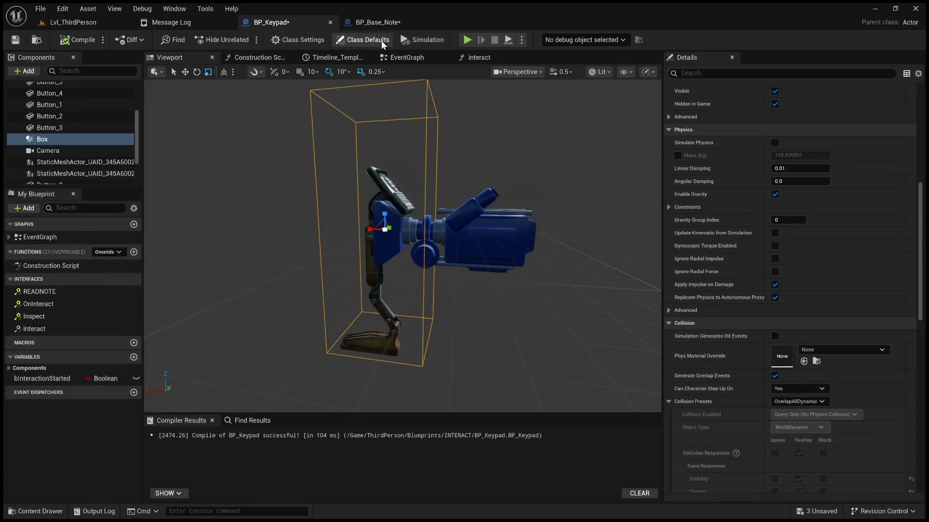
Step: Compare collision settings of BP_Base_Note's InnerSphere, OuterSphere and StaticMesh components, then go back to BP_Keypad
{"action": "left_click", "coordinate": [377, 22]}
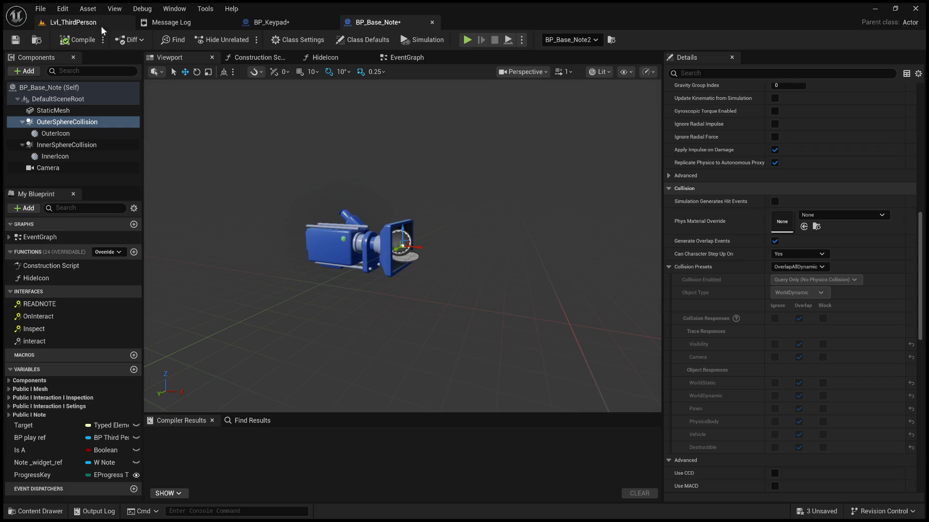
{"action": "left_click", "coordinate": [83, 146]}
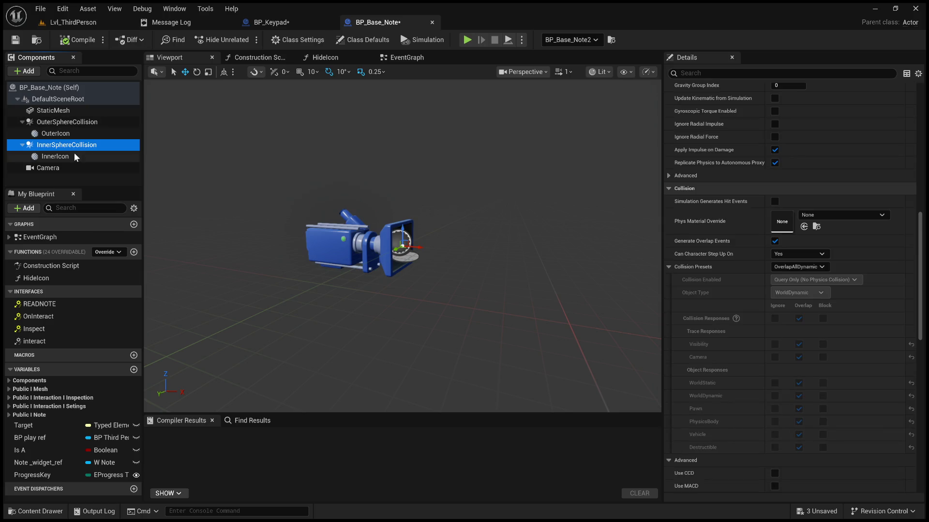
{"action": "left_click", "coordinate": [65, 119]}
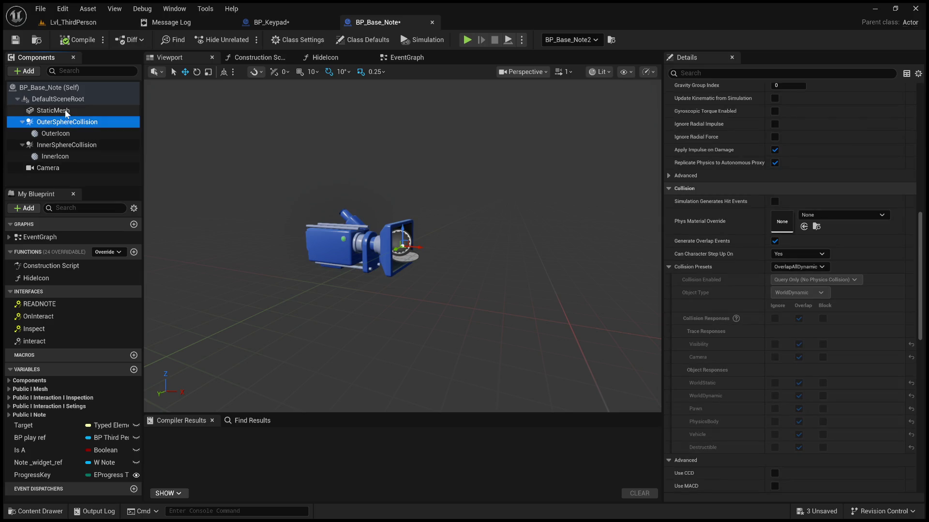
{"action": "left_click", "coordinate": [66, 111]}
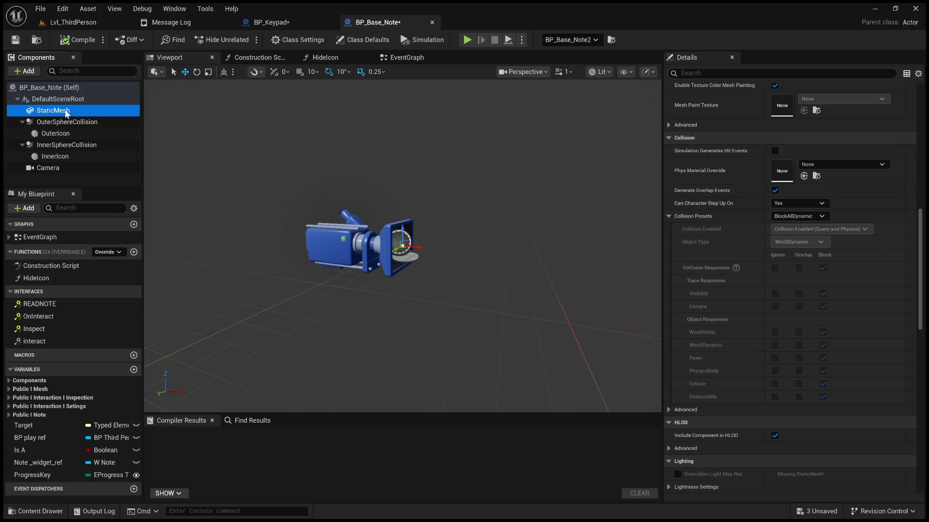
{"action": "left_click", "coordinate": [72, 123]}
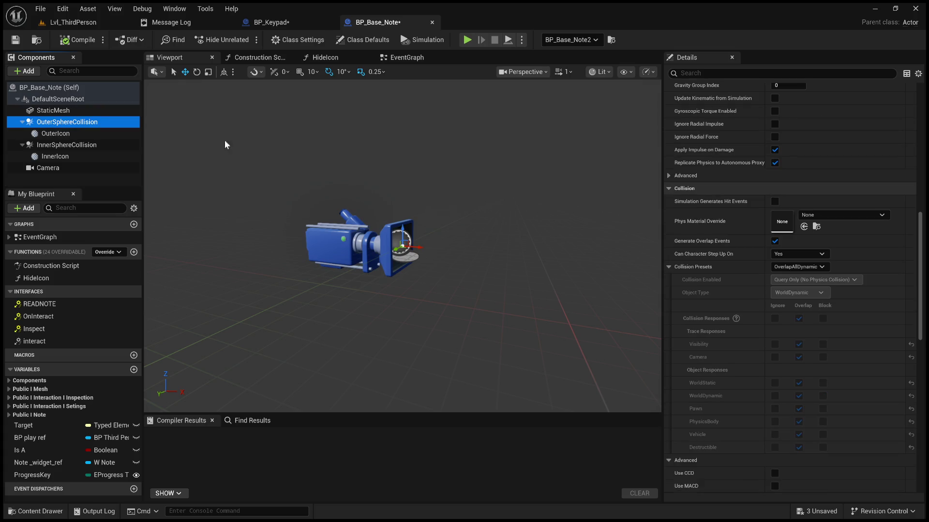
{"action": "left_click", "coordinate": [290, 22]}
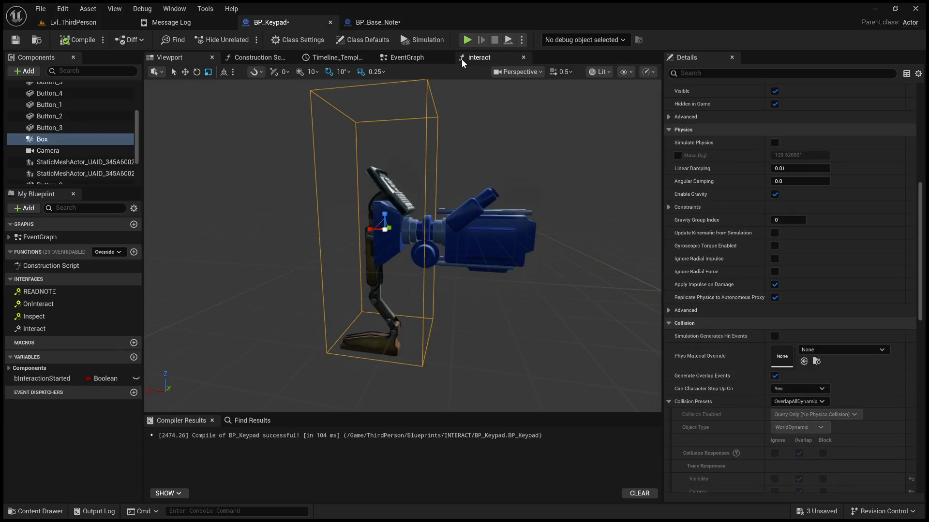
Step: Replace the Branch after Event OnInteract with a Print String "Hello" node and compile
{"action": "left_click", "coordinate": [463, 58]}
{"action": "left_click", "coordinate": [406, 58]}
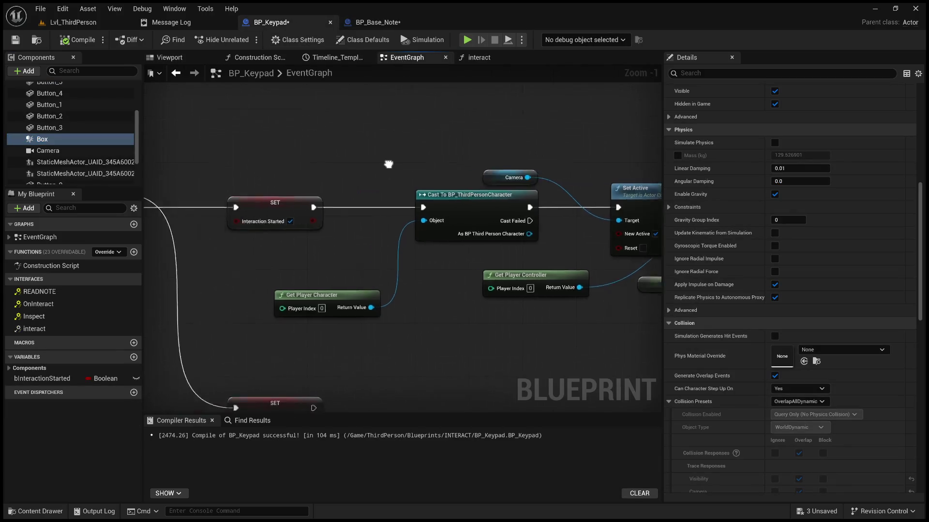
{"action": "left_click_drag", "start_coordinate": [524, 199], "coordinate": [380, 218]}
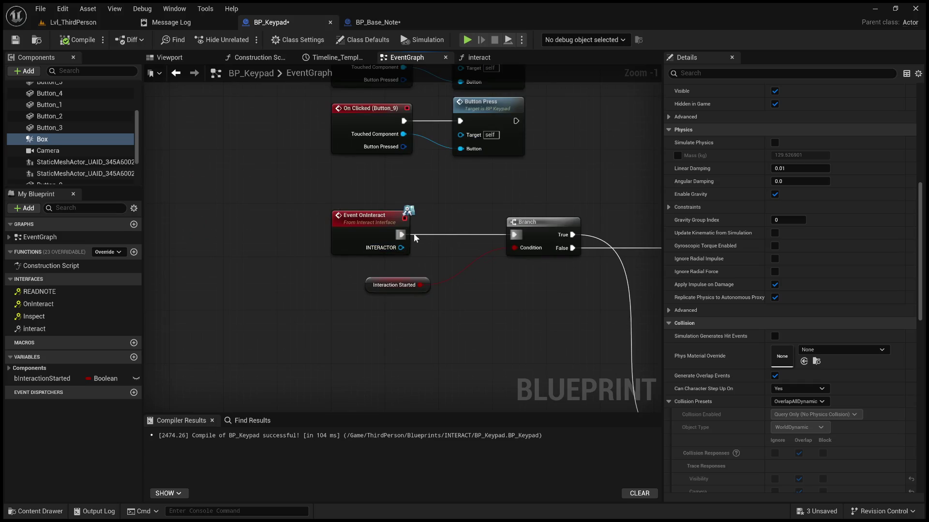
{"action": "double_click", "coordinate": [463, 233]}
{"action": "key", "text": "Delete"}
{"action": "left_click_drag", "start_coordinate": [404, 236], "coordinate": [453, 204]}
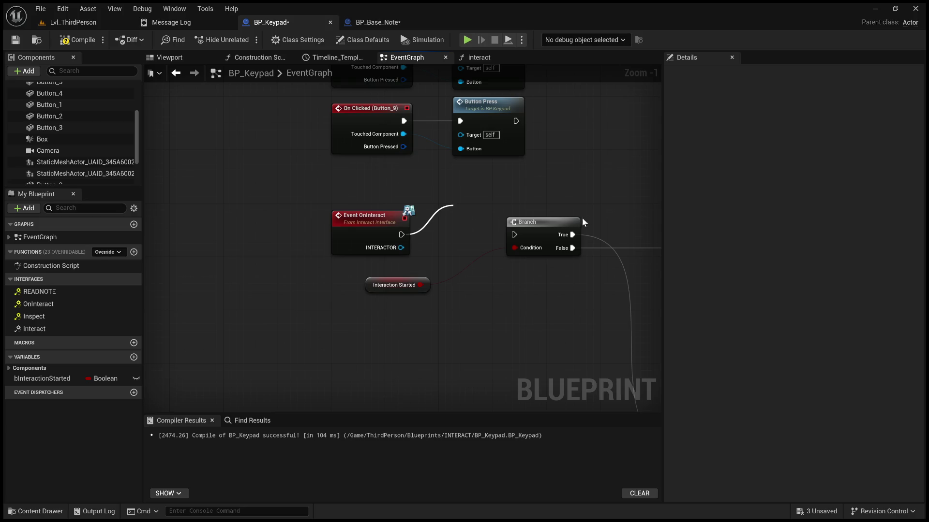
{"action": "left_click", "coordinate": [530, 248]}
{"action": "mouse_move", "coordinate": [497, 217]}
{"action": "left_mouse_down"}
{"action": "mouse_move", "coordinate": [461, 312]}
{"action": "mouse_move", "coordinate": [463, 344]}
{"action": "left_mouse_up"}
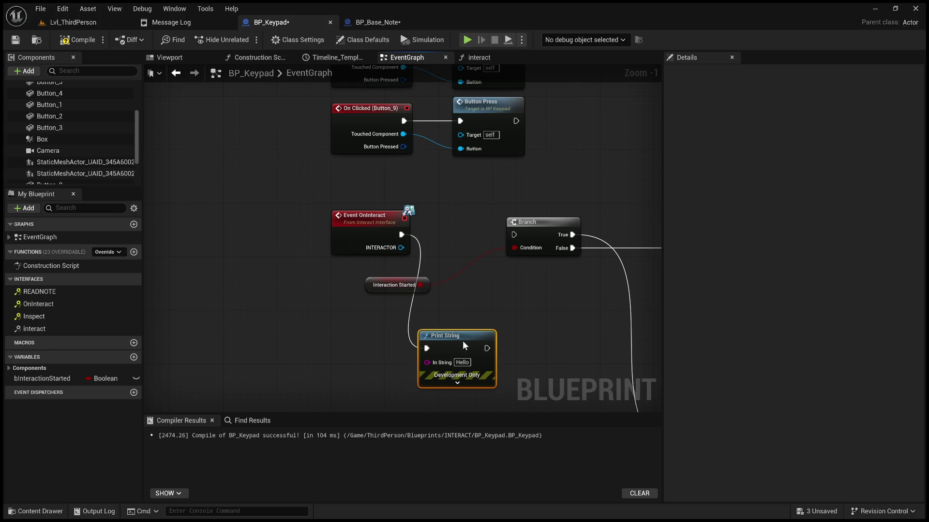
{"action": "left_click", "coordinate": [77, 40]}
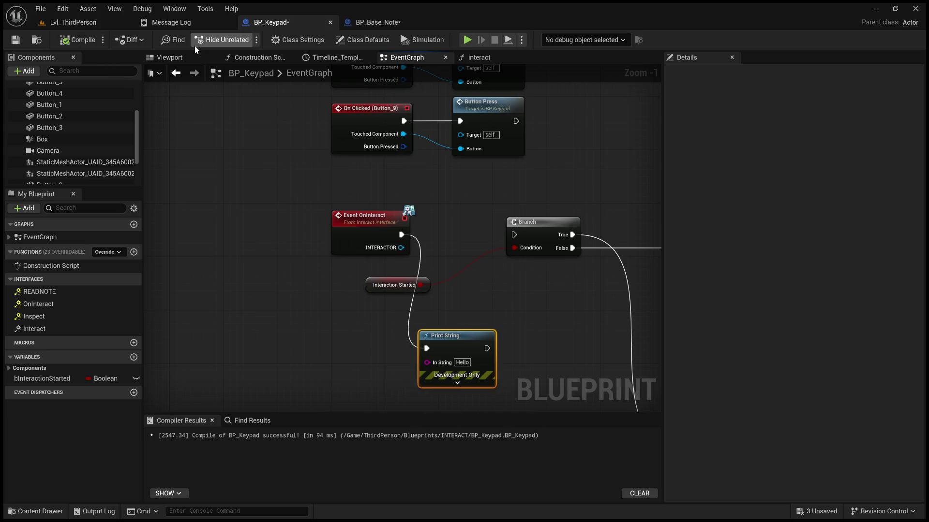
{"action": "left_click", "coordinate": [128, 23]}
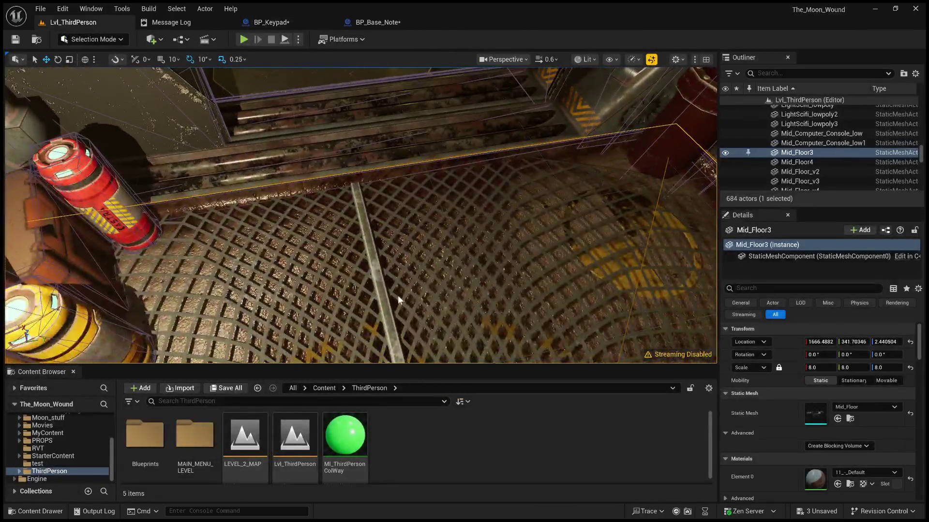
Step: Run a quick Alt+P play test, stop it with Esc, and return to BP_Base_Note
{"action": "key", "text": "alt+p"}
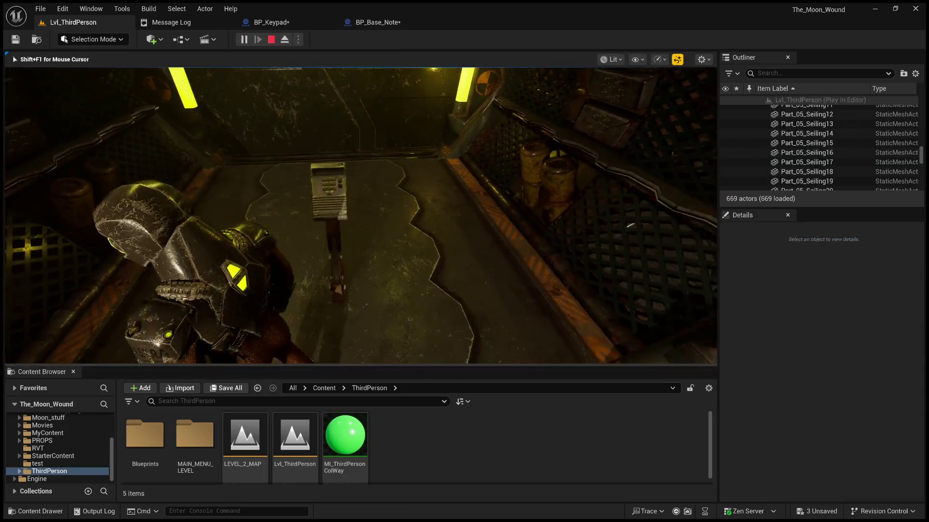
{"action": "key", "text": "Escape"}
{"action": "left_click", "coordinate": [382, 24]}
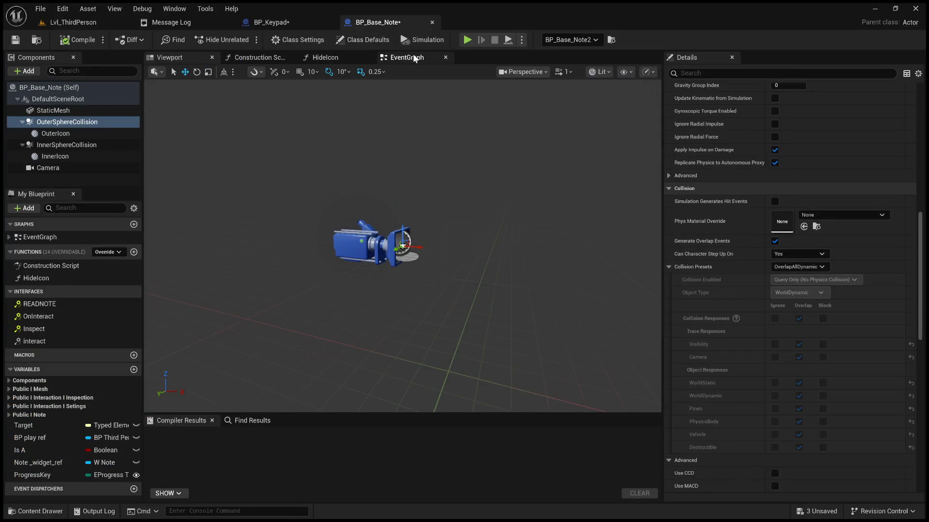
Step: Pan through BP_Base_Note's event graph to study the overlap events and Set/Clear Interactable Actor nodes
{"action": "left_click", "coordinate": [404, 57]}
{"action": "scroll", "coordinate": [410, 282], "scroll_direction": "down", "scroll_amount": 7}
{"action": "scroll", "coordinate": [410, 282], "scroll_direction": "up", "scroll_amount": 4}
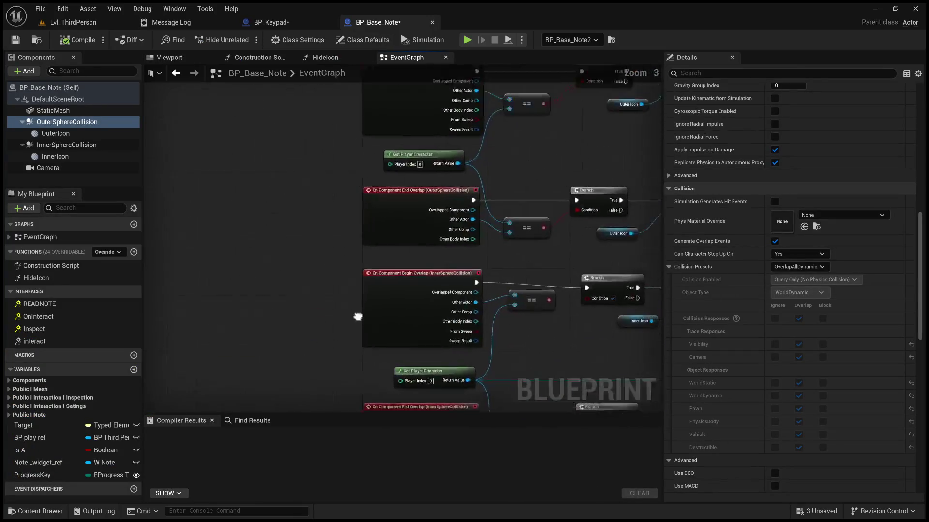
{"action": "scroll", "coordinate": [425, 225], "scroll_direction": "up", "scroll_amount": 2}
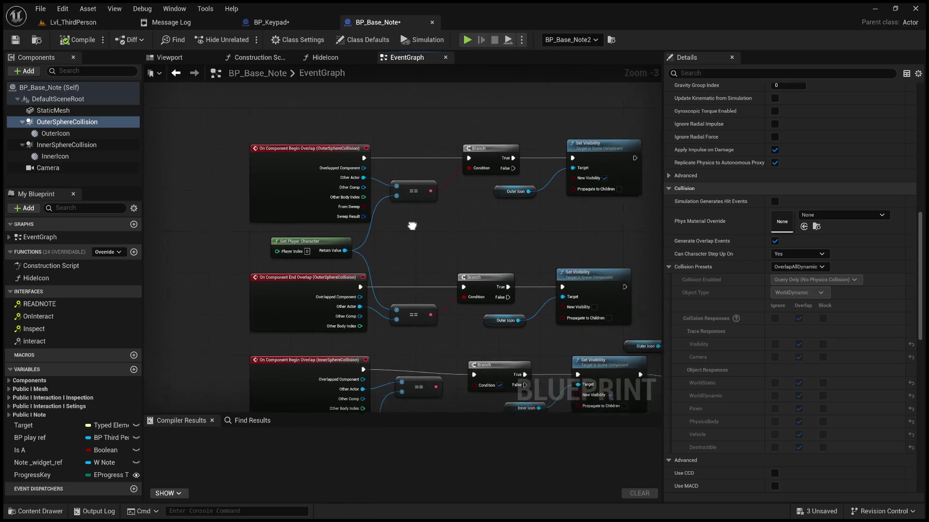
{"action": "mouse_move", "coordinate": [440, 237]}
{"action": "left_mouse_down"}
{"action": "mouse_move", "coordinate": [326, 234]}
{"action": "mouse_move", "coordinate": [509, 197]}
{"action": "left_mouse_up"}
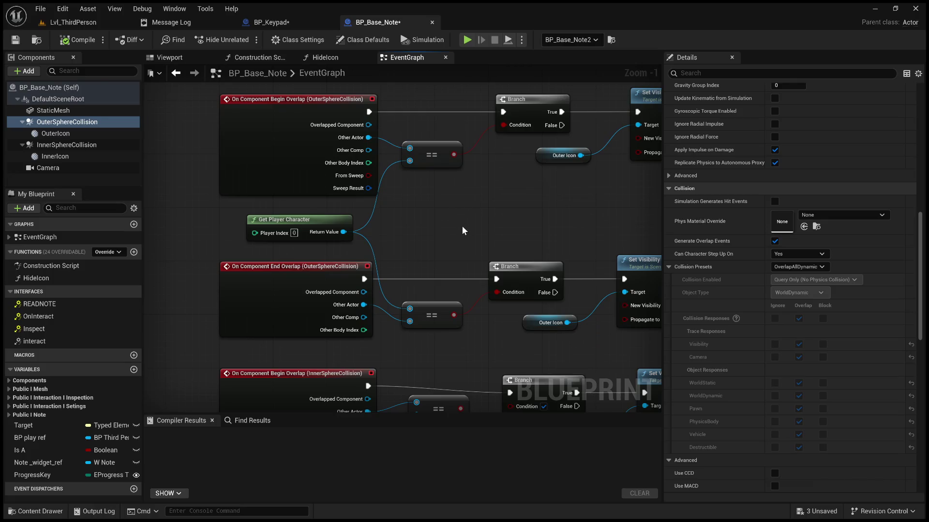
{"action": "mouse_move", "coordinate": [458, 233]}
{"action": "left_mouse_down"}
{"action": "mouse_move", "coordinate": [459, 203]}
{"action": "mouse_move", "coordinate": [362, 240]}
{"action": "mouse_move", "coordinate": [436, 216]}
{"action": "mouse_move", "coordinate": [379, 145]}
{"action": "mouse_move", "coordinate": [253, 158]}
{"action": "mouse_move", "coordinate": [480, 282]}
{"action": "mouse_move", "coordinate": [202, 239]}
{"action": "left_mouse_up"}
{"action": "scroll", "coordinate": [253, 158], "scroll_direction": "down", "scroll_amount": 2}
{"action": "scroll", "coordinate": [416, 273], "scroll_direction": "up", "scroll_amount": 1}
{"action": "left_click_drag", "start_coordinate": [400, 235], "coordinate": [319, 195]}
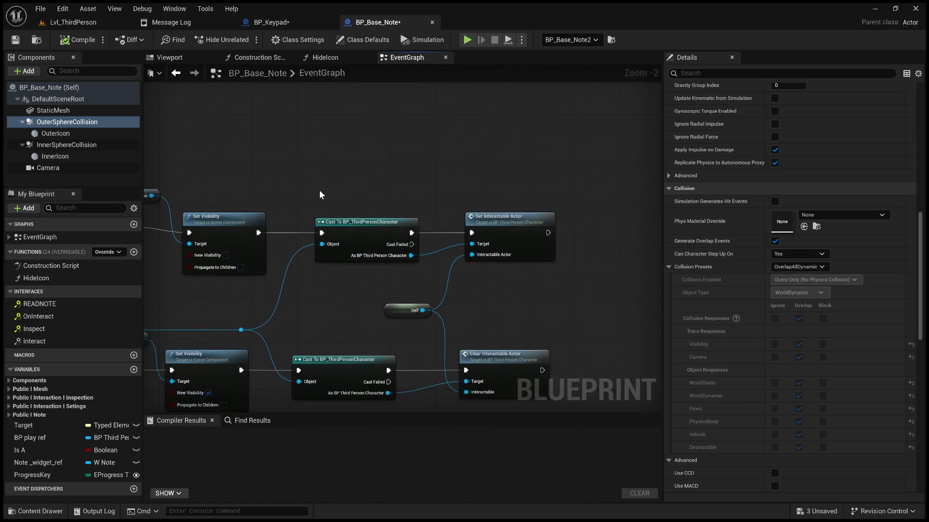
{"action": "mouse_move", "coordinate": [415, 222]}
{"action": "left_mouse_down"}
{"action": "mouse_move", "coordinate": [543, 225]}
{"action": "mouse_move", "coordinate": [536, 373]}
{"action": "mouse_move", "coordinate": [493, 367]}
{"action": "left_mouse_up"}
{"action": "mouse_move", "coordinate": [629, 201]}
{"action": "left_mouse_down"}
{"action": "mouse_move", "coordinate": [318, 199]}
{"action": "mouse_move", "coordinate": [450, 187]}
{"action": "mouse_move", "coordinate": [350, 189]}
{"action": "left_mouse_up"}
{"action": "left_click_drag", "start_coordinate": [660, 190], "coordinate": [446, 187]}
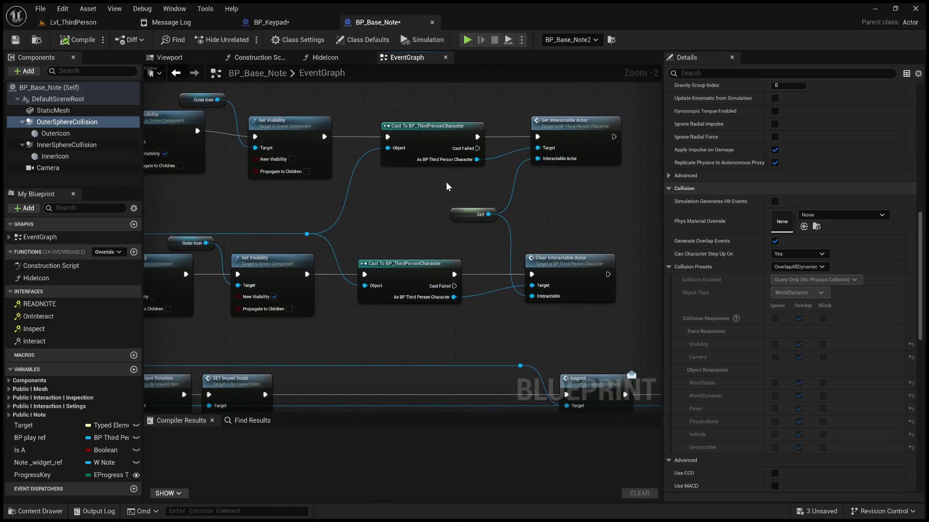
{"action": "mouse_move", "coordinate": [370, 237]}
{"action": "left_mouse_down"}
{"action": "mouse_move", "coordinate": [338, 227]}
{"action": "mouse_move", "coordinate": [292, 237]}
{"action": "mouse_move", "coordinate": [507, 259]}
{"action": "mouse_move", "coordinate": [418, 334]}
{"action": "left_mouse_up"}
{"action": "scroll", "coordinate": [472, 283], "scroll_direction": "down", "scroll_amount": 2}
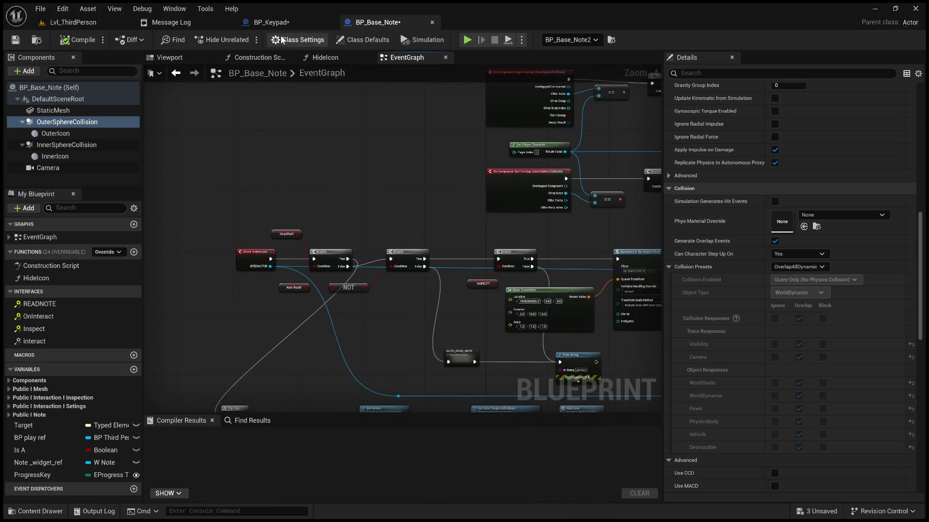
Step: Compare with BP_Keypad's button timeline nodes, then select BP_Base_Note's InnerSphereCollision component
{"action": "left_click", "coordinate": [286, 23]}
{"action": "mouse_move", "coordinate": [426, 203]}
{"action": "left_mouse_down"}
{"action": "mouse_move", "coordinate": [427, 267]}
{"action": "mouse_move", "coordinate": [520, 199]}
{"action": "mouse_move", "coordinate": [477, 265]}
{"action": "mouse_move", "coordinate": [512, 396]}
{"action": "left_mouse_up"}
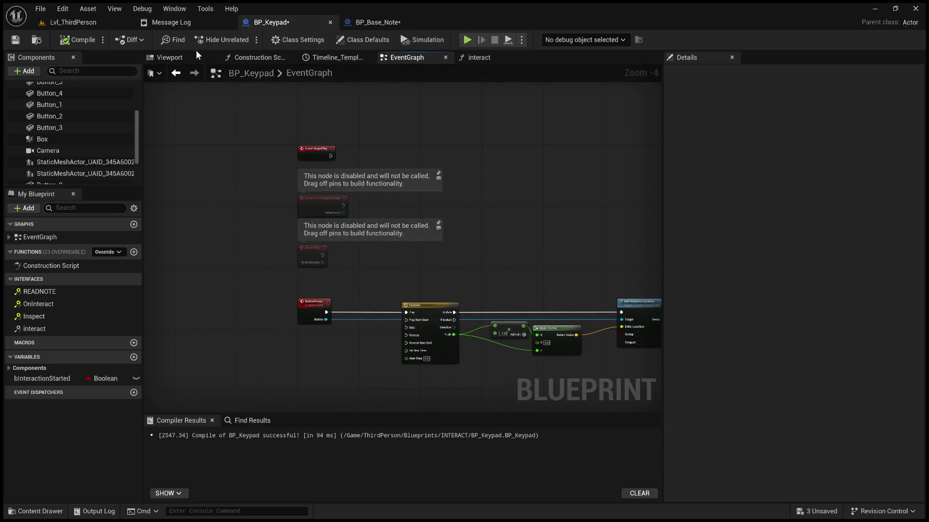
{"action": "left_click", "coordinate": [382, 22]}
{"action": "scroll", "coordinate": [265, 216], "scroll_direction": "up", "scroll_amount": 2}
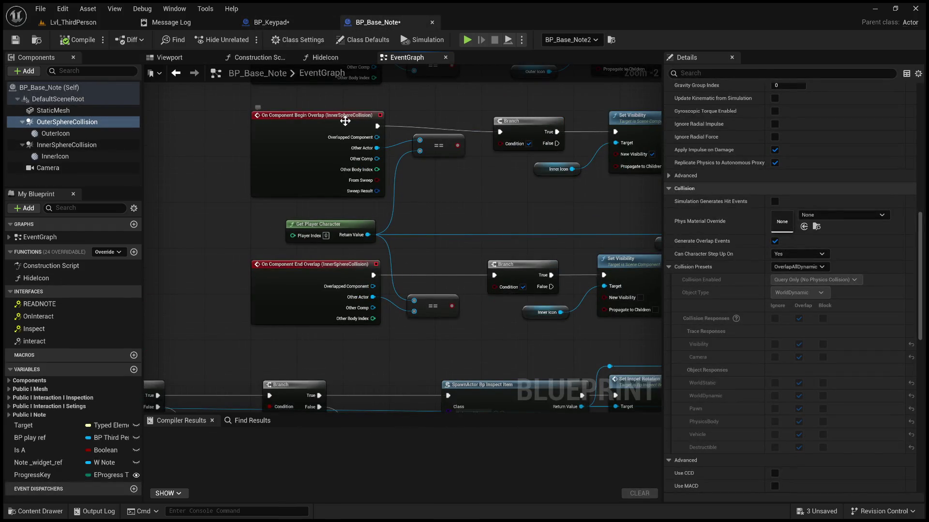
{"action": "left_click", "coordinate": [58, 146]}
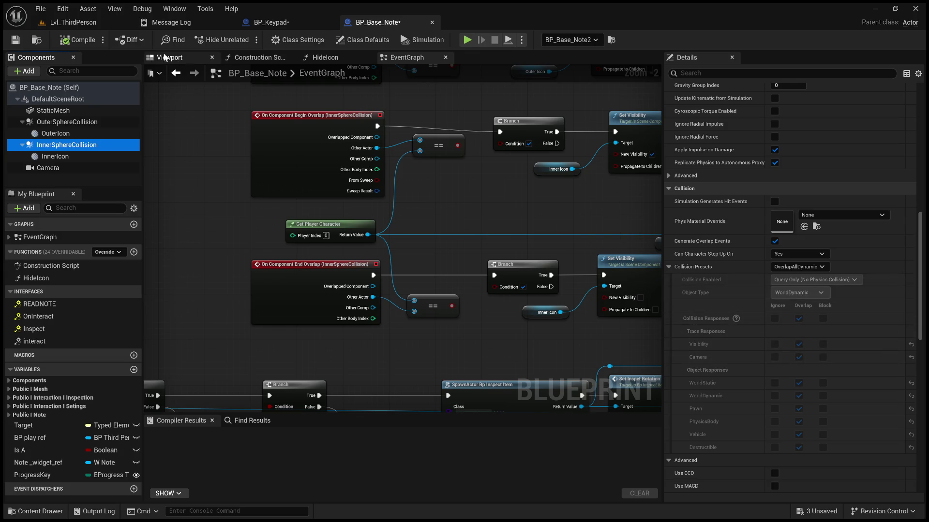
{"action": "left_click", "coordinate": [73, 22]}
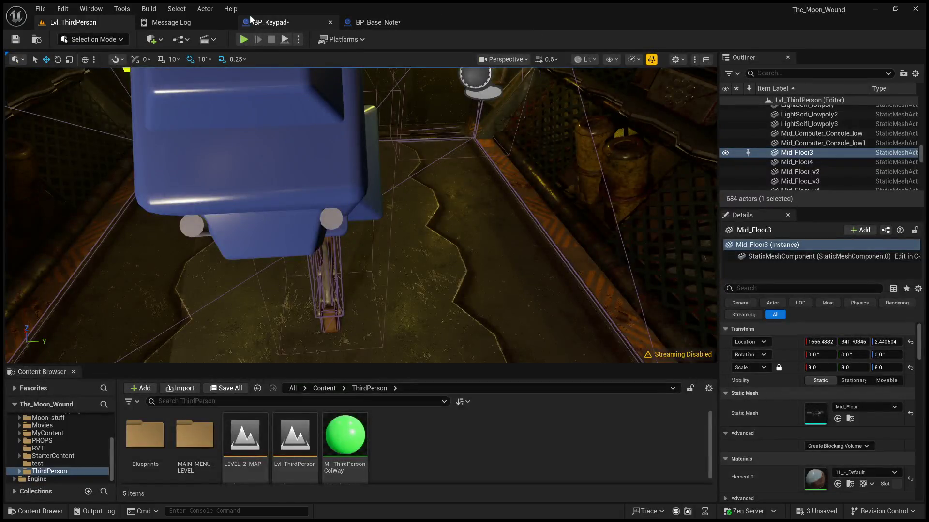
Step: Select BP_Keypad's Box component, frame it with F, and add an On Component Begin Overlap event
{"action": "left_click", "coordinate": [271, 22]}
{"action": "left_click", "coordinate": [187, 55]}
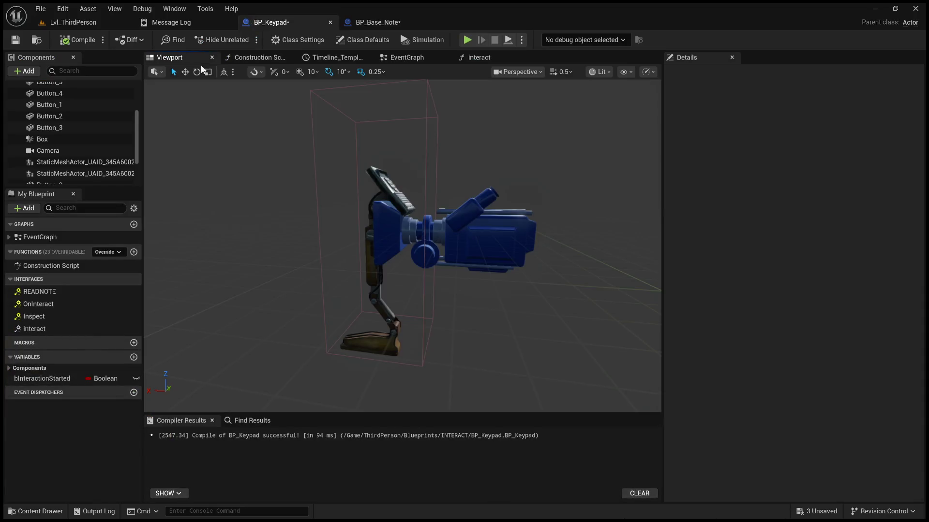
{"action": "left_click", "coordinate": [425, 115]}
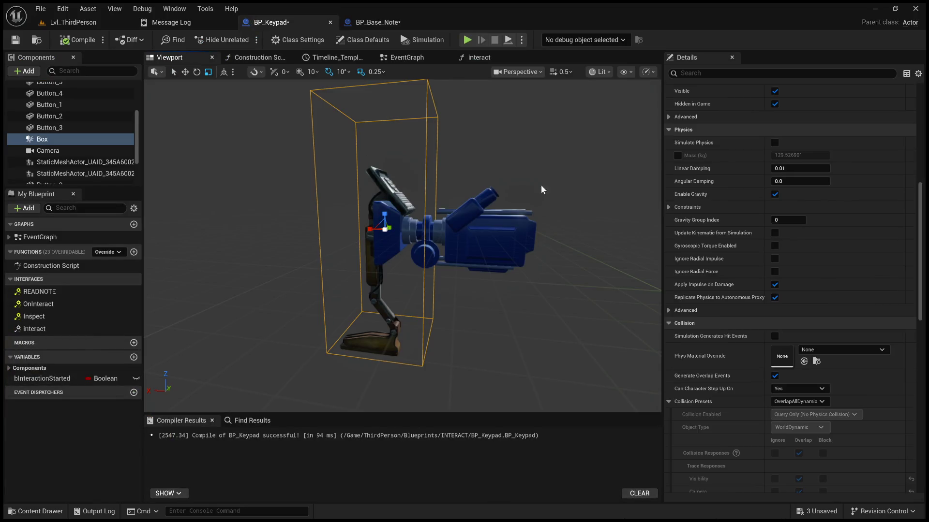
{"action": "scroll", "coordinate": [464, 122], "scroll_direction": "down", "scroll_amount": 3}
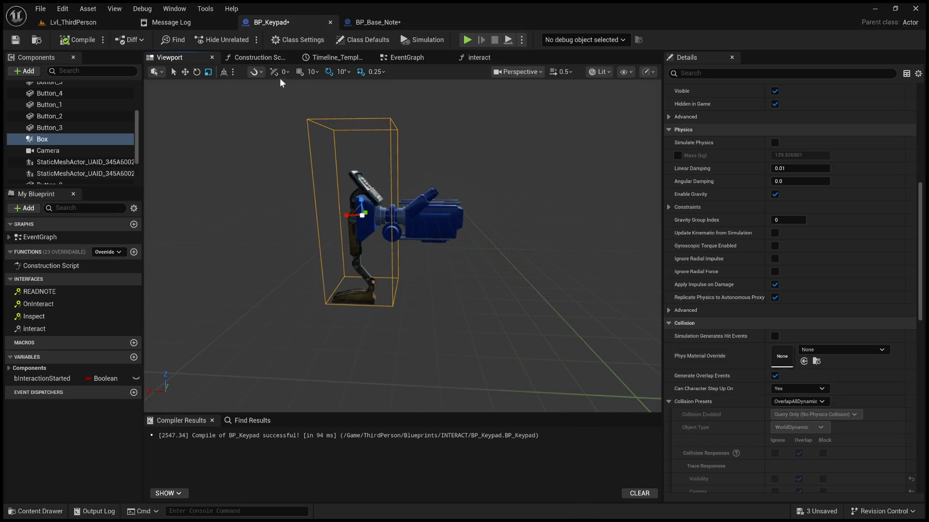
{"action": "mouse_move", "coordinate": [358, 216]}
{"action": "left_mouse_down"}
{"action": "mouse_move", "coordinate": [367, 257]}
{"action": "mouse_move", "coordinate": [310, 266]}
{"action": "mouse_move", "coordinate": [377, 272]}
{"action": "mouse_move", "coordinate": [426, 249]}
{"action": "left_mouse_up"}
{"action": "key", "text": "f"}
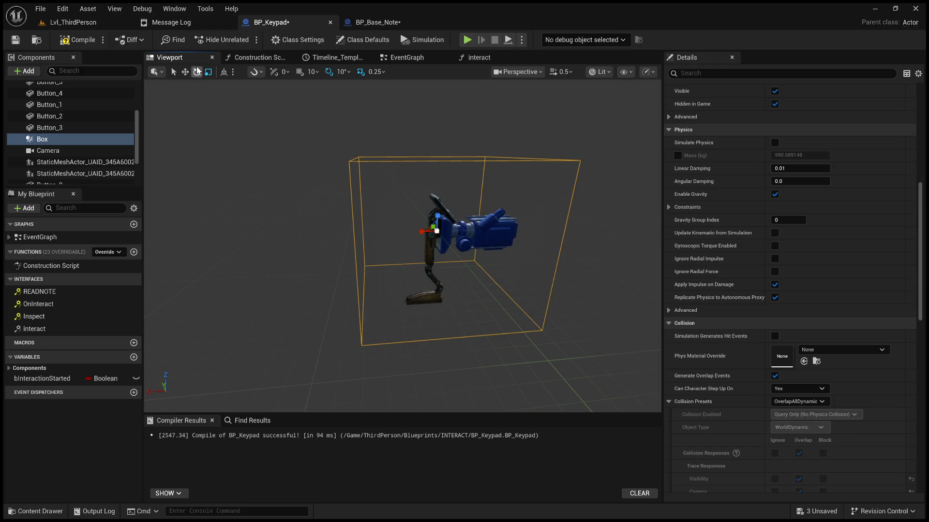
{"action": "scroll", "coordinate": [708, 398], "scroll_direction": "down", "scroll_amount": 10}
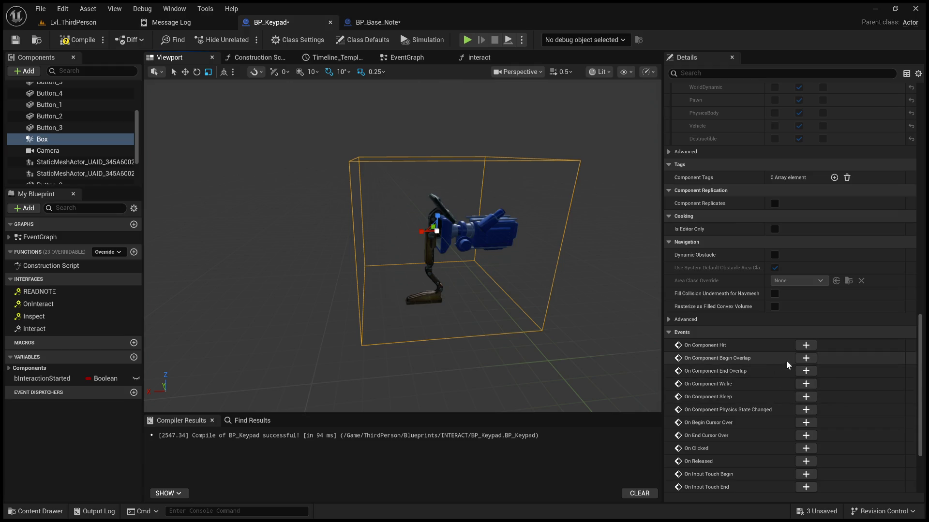
{"action": "left_click", "coordinate": [799, 358]}
Step: Close the Interact function graph and return to BP_Keypad's viewport
{"action": "left_click", "coordinate": [486, 57]}
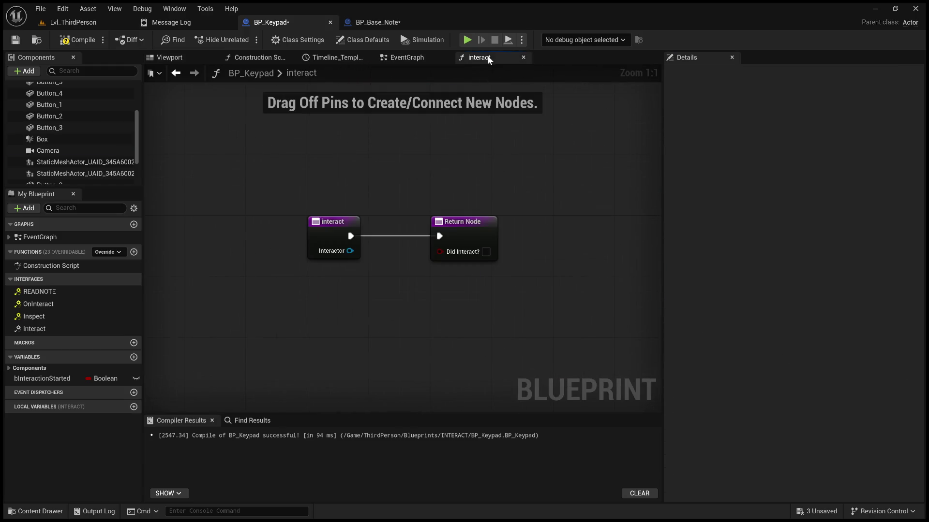
{"action": "middle_click", "coordinate": [507, 62]}
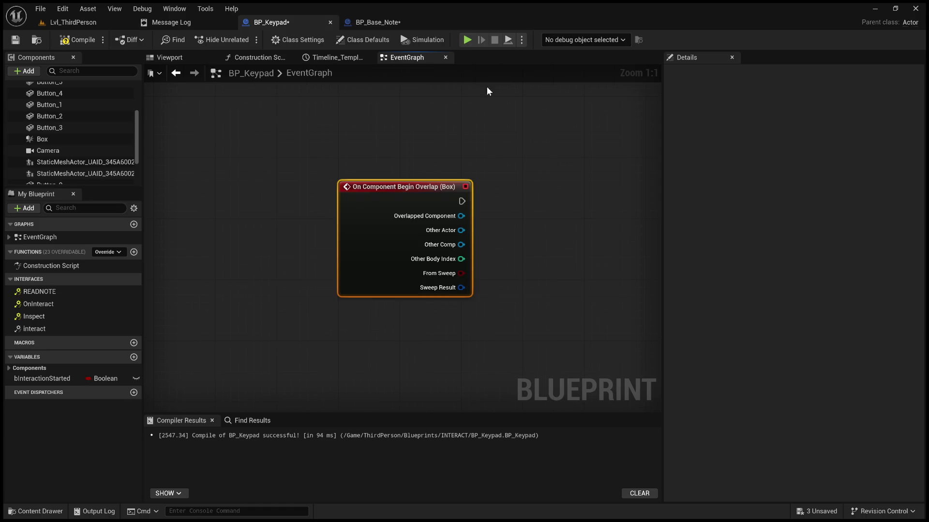
{"action": "left_click", "coordinate": [177, 58]}
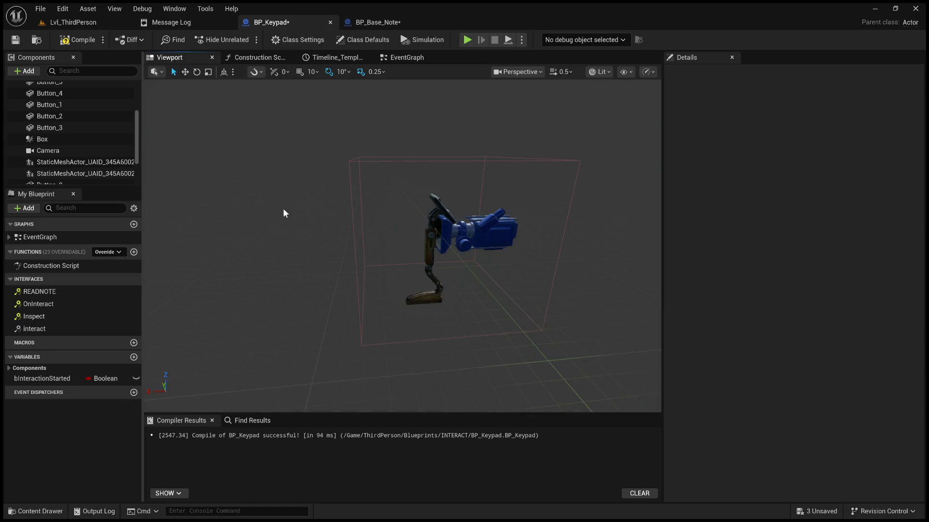
Step: Add an On Component End Overlap event for the Box collision, then switch to BP_Base_Note
{"action": "left_click", "coordinate": [524, 175]}
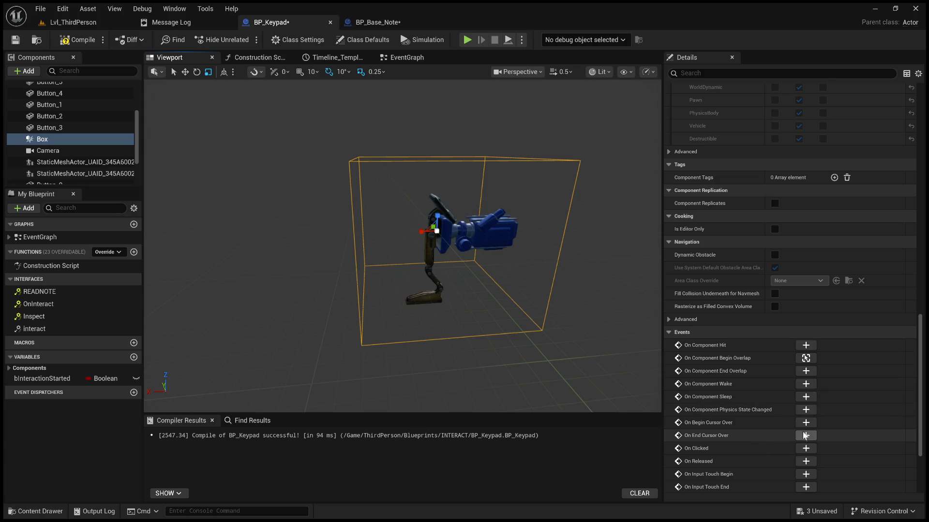
{"action": "left_click", "coordinate": [805, 371]}
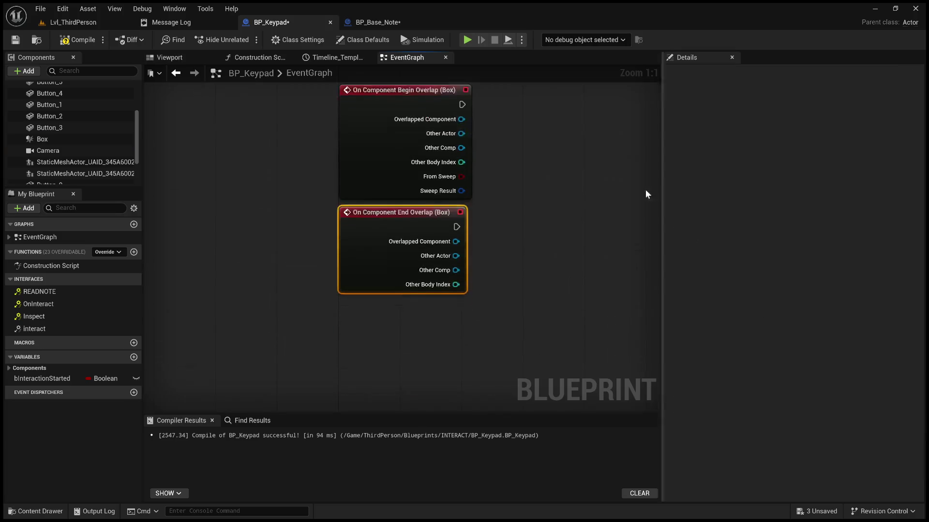
{"action": "left_click", "coordinate": [375, 22]}
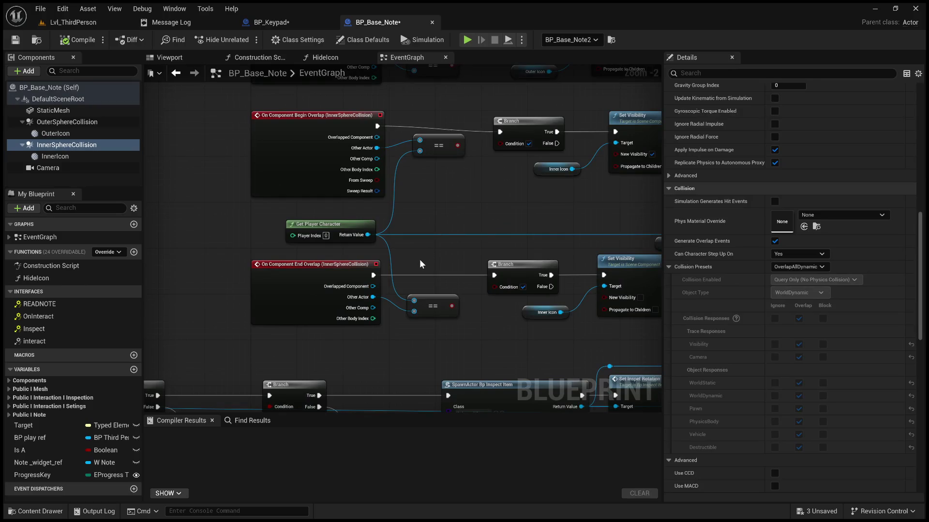
Step: Copy BP_Base_Note's Cast and Set/Clear Interactable Actor nodes into BP_Keypad
{"action": "mouse_move", "coordinate": [355, 221]}
{"action": "left_mouse_down"}
{"action": "mouse_move", "coordinate": [145, 206]}
{"action": "mouse_move", "coordinate": [471, 172]}
{"action": "mouse_move", "coordinate": [502, 201]}
{"action": "mouse_move", "coordinate": [532, 207]}
{"action": "mouse_move", "coordinate": [638, 209]}
{"action": "left_mouse_up"}
{"action": "left_click_drag", "start_coordinate": [491, 203], "coordinate": [58, 240]}
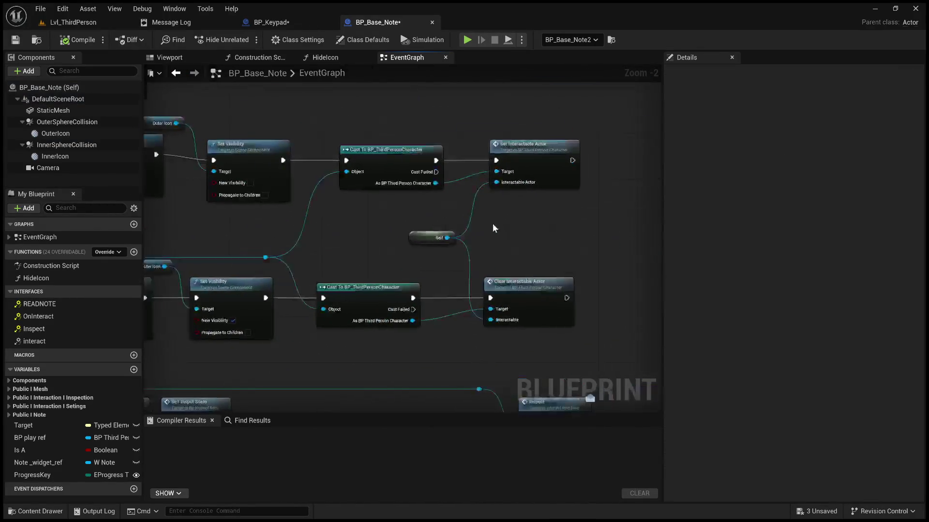
{"action": "left_click", "coordinate": [402, 152]}
{"action": "left_click", "coordinate": [381, 296], "text": "ctrl"}
{"action": "left_click", "coordinate": [524, 282], "text": "ctrl"}
{"action": "left_click", "coordinate": [536, 150], "text": "ctrl"}
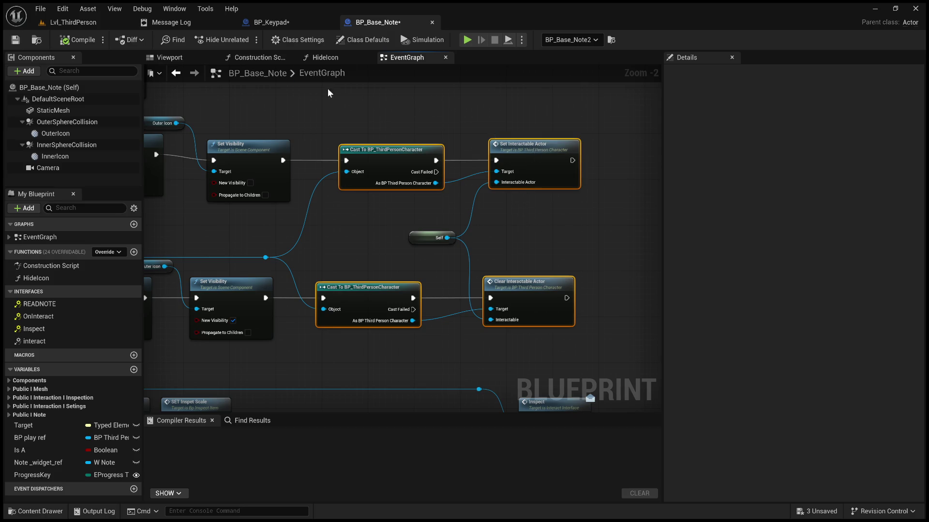
{"action": "left_click", "coordinate": [285, 22]}
{"action": "key", "text": "ctrl+v"}
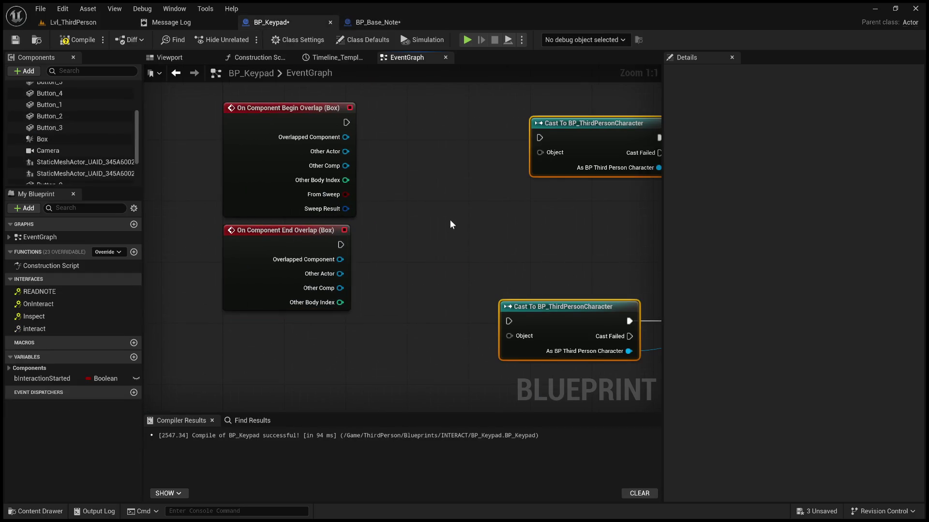
Step: Wire Begin and End Overlap to the two casts, feeding both from Get Player Character
{"action": "left_click_drag", "start_coordinate": [450, 220], "coordinate": [370, 231]}
{"action": "left_click_drag", "start_coordinate": [248, 134], "coordinate": [440, 149]}
{"action": "left_click_drag", "start_coordinate": [243, 256], "coordinate": [412, 334]}
{"action": "mouse_move", "coordinate": [432, 263]}
{"action": "left_mouse_down"}
{"action": "mouse_move", "coordinate": [393, 259]}
{"action": "mouse_move", "coordinate": [571, 261]}
{"action": "left_mouse_up"}
{"action": "scroll", "coordinate": [499, 251], "scroll_direction": "down", "scroll_amount": 6}
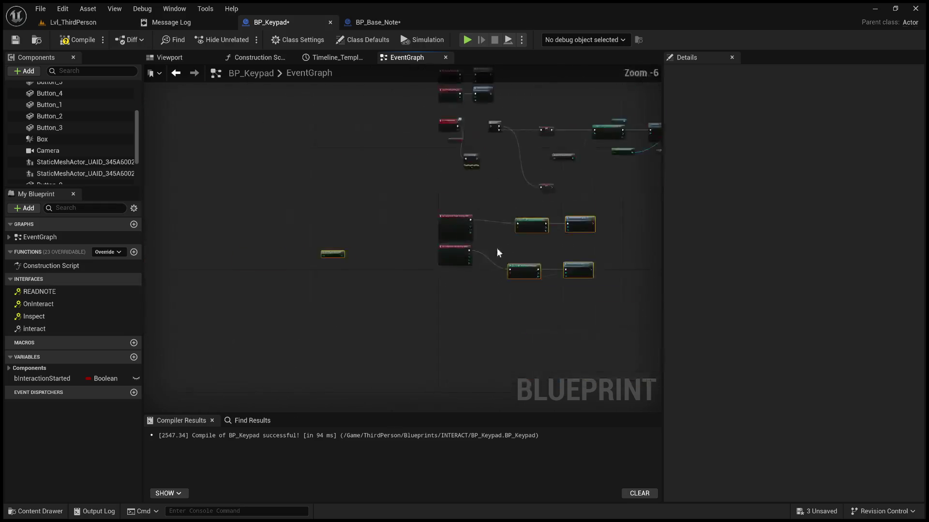
{"action": "left_click_drag", "start_coordinate": [332, 252], "coordinate": [433, 261]}
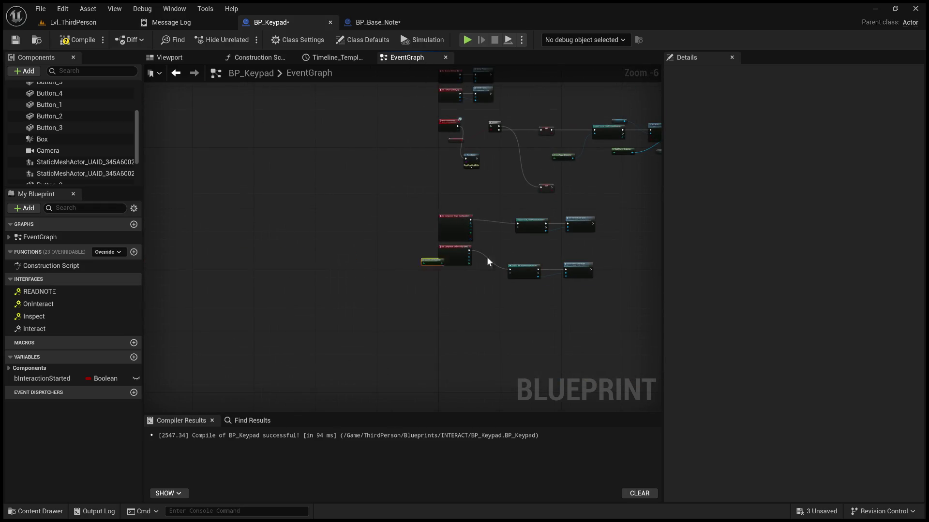
{"action": "scroll", "coordinate": [495, 244], "scroll_direction": "up", "scroll_amount": 4}
{"action": "mouse_move", "coordinate": [362, 234]}
{"action": "left_mouse_down"}
{"action": "mouse_move", "coordinate": [402, 190]}
{"action": "mouse_move", "coordinate": [404, 172]}
{"action": "left_mouse_up"}
{"action": "mouse_move", "coordinate": [361, 237]}
{"action": "left_mouse_down"}
{"action": "mouse_move", "coordinate": [376, 323]}
{"action": "mouse_move", "coordinate": [384, 309]}
{"action": "left_mouse_up"}
{"action": "left_click_drag", "start_coordinate": [228, 236], "coordinate": [230, 292]}
{"action": "mouse_move", "coordinate": [232, 137]}
{"action": "left_mouse_down"}
{"action": "mouse_move", "coordinate": [222, 149]}
{"action": "mouse_move", "coordinate": [65, 151]}
{"action": "mouse_move", "coordinate": [107, 152]}
{"action": "left_mouse_up"}
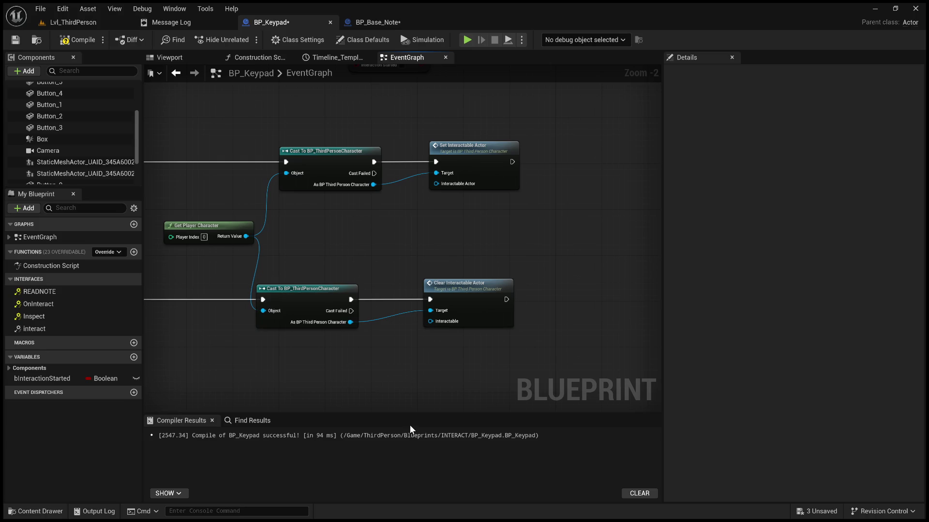
Step: Add a Self reference and connect it to both Set and Clear Interactable Actor
{"action": "key", "text": "ctrl+v"}
{"action": "left_click", "coordinate": [373, 22]}
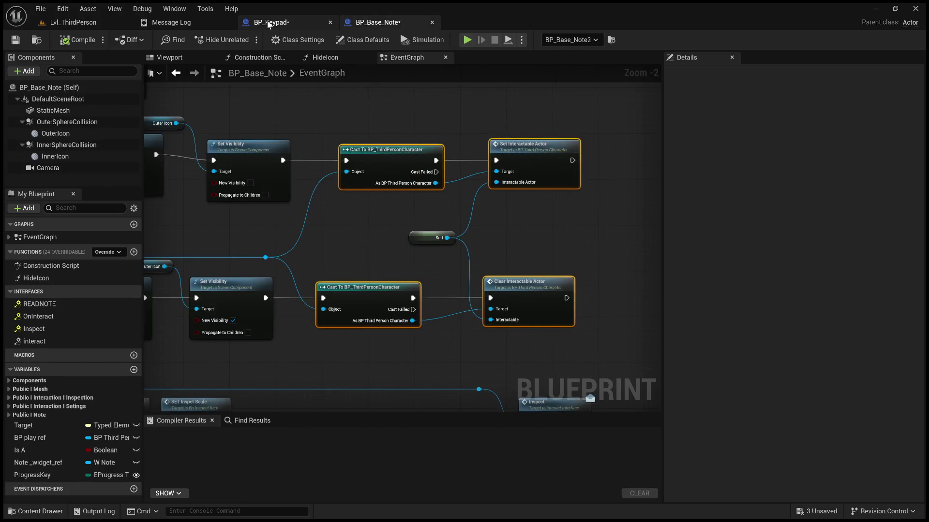
{"action": "left_click", "coordinate": [269, 24]}
{"action": "left_click_drag", "start_coordinate": [381, 239], "coordinate": [436, 184]}
{"action": "left_click_drag", "start_coordinate": [381, 239], "coordinate": [431, 321]}
{"action": "left_click", "coordinate": [360, 25]}
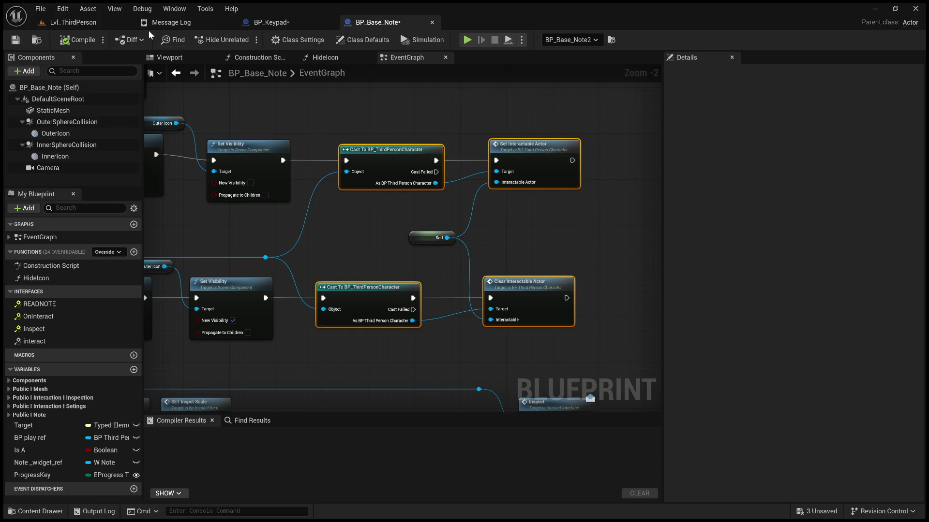
{"action": "left_click", "coordinate": [83, 24]}
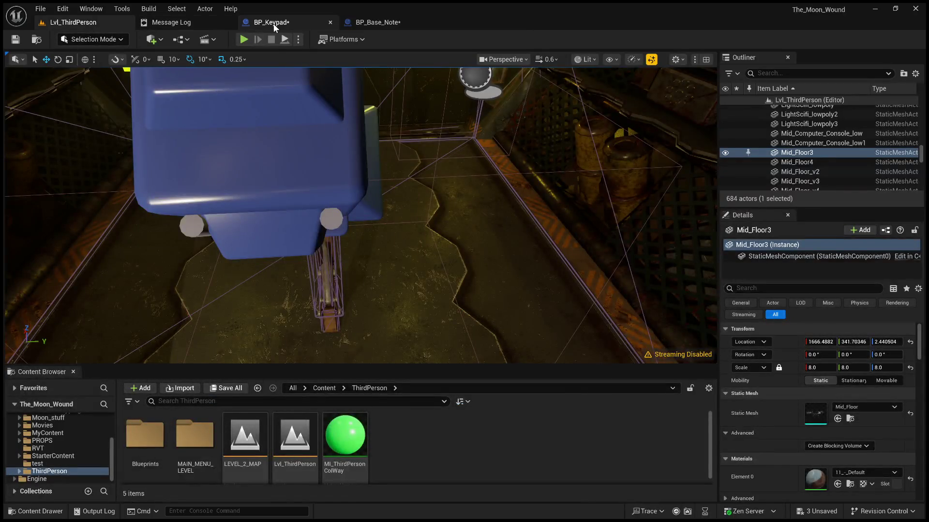
Step: Run a short play test and open BP_Base_Note from the Accessed None error
{"action": "left_click", "coordinate": [272, 22]}
{"action": "left_click", "coordinate": [80, 22]}
{"action": "key", "text": "f"}
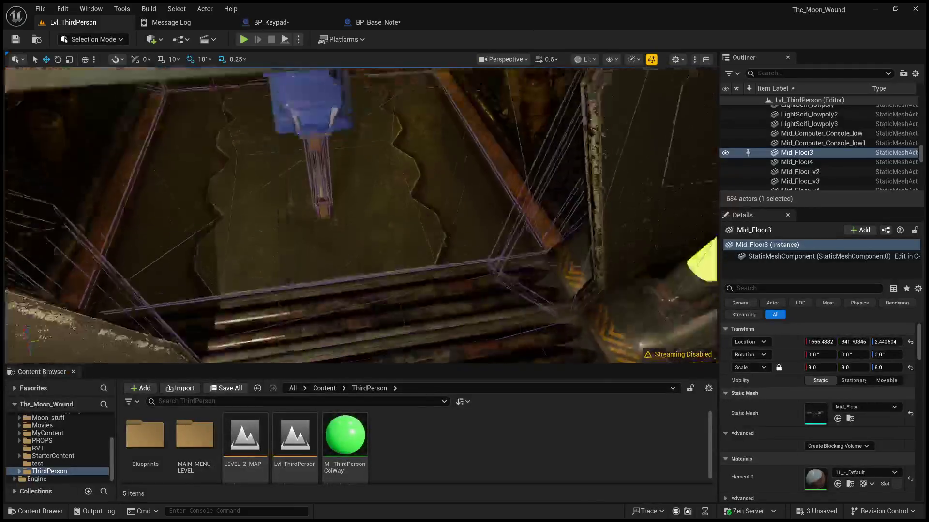
{"action": "left_click", "coordinate": [386, 353]}
{"action": "key", "text": "alt+p"}
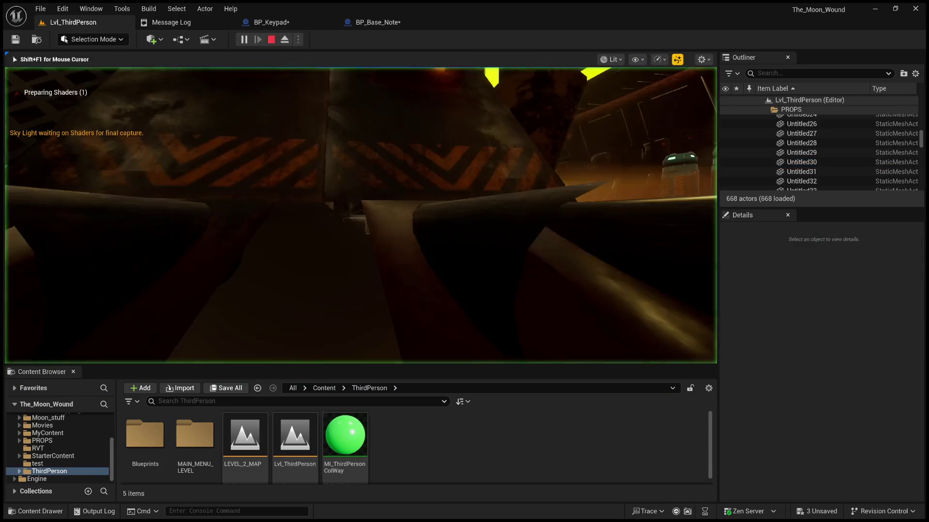
{"action": "key", "text": "Escape"}
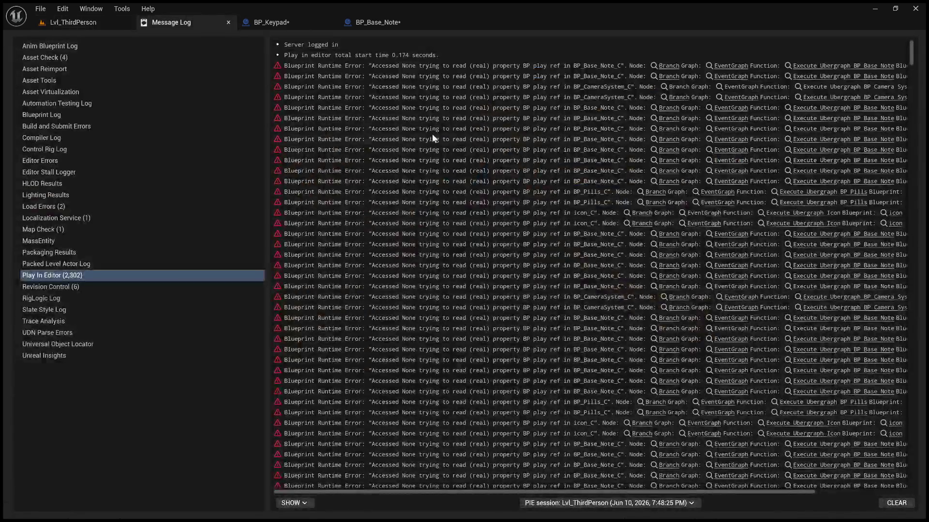
{"action": "left_click", "coordinate": [832, 66]}
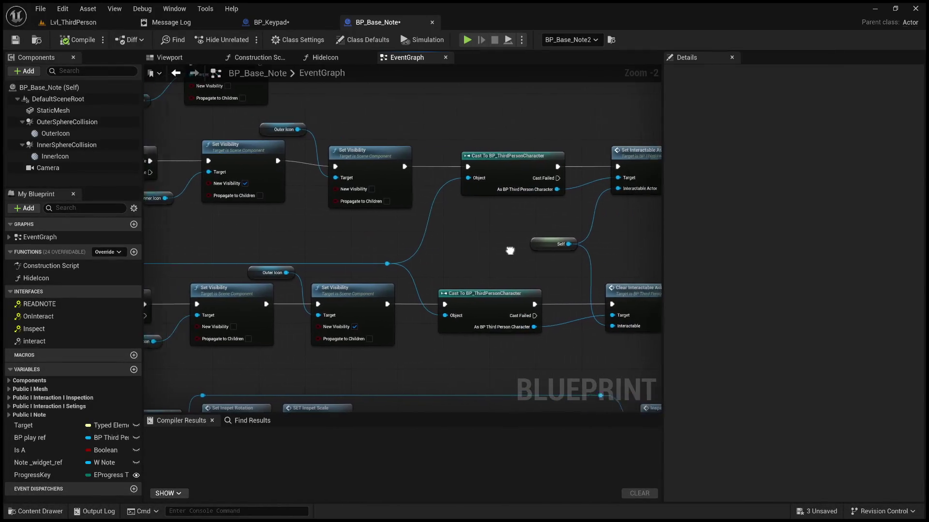
Step: Fly the level viewport down the corridor to the round platform Floor_Part18
{"action": "scroll", "coordinate": [509, 249], "scroll_direction": "down", "scroll_amount": 3}
{"action": "scroll", "coordinate": [455, 238], "scroll_direction": "up", "scroll_amount": 3}
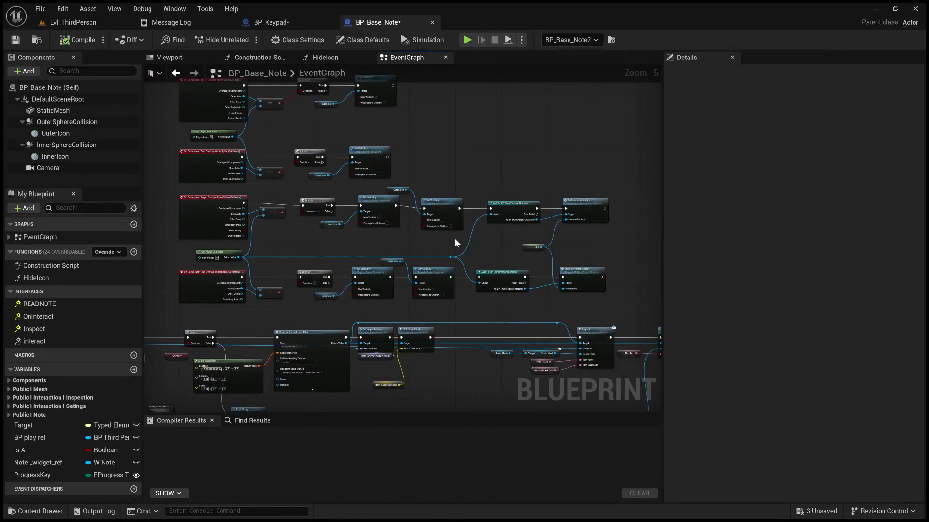
{"action": "scroll", "coordinate": [360, 236], "scroll_direction": "down", "scroll_amount": 1}
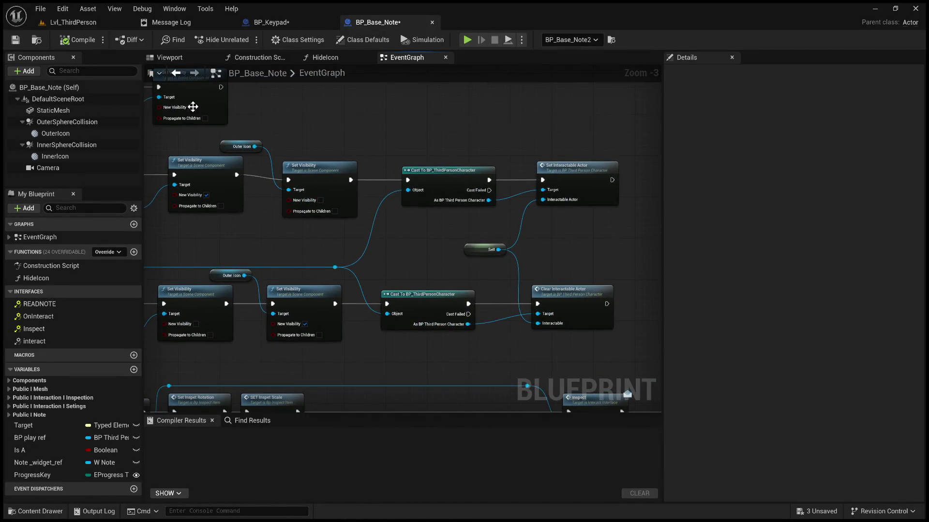
{"action": "left_click", "coordinate": [87, 24]}
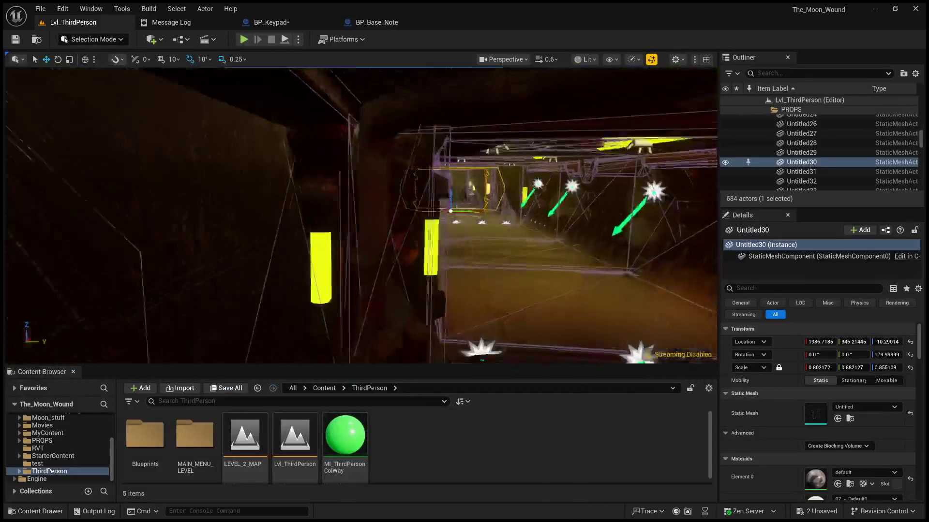
{"action": "key", "text": "w"}
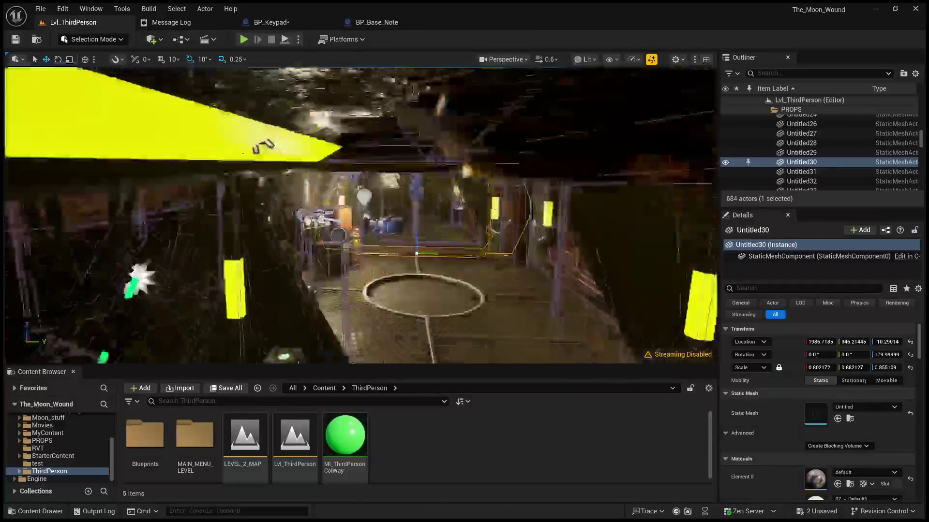
{"action": "key", "text": "w"}
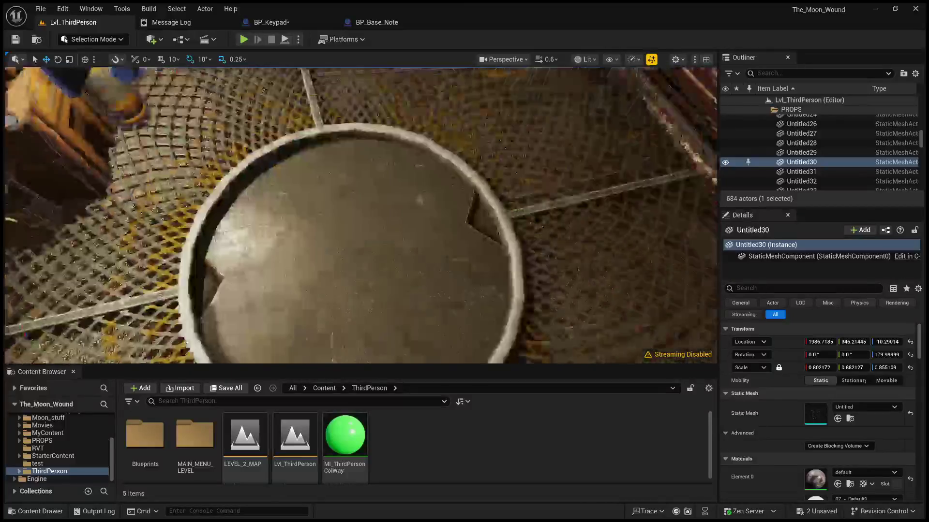
{"action": "left_click", "coordinate": [418, 294]}
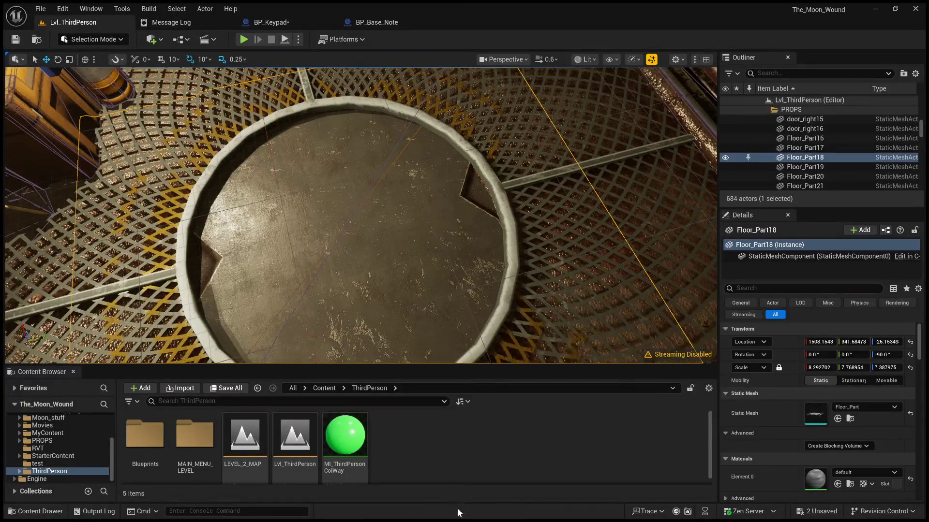
Step: Play-test walking up to the keypad, check that Hello prints, then reopen BP_Keypad
{"action": "key", "text": "alt+p"}
{"action": "key", "text": "w"}
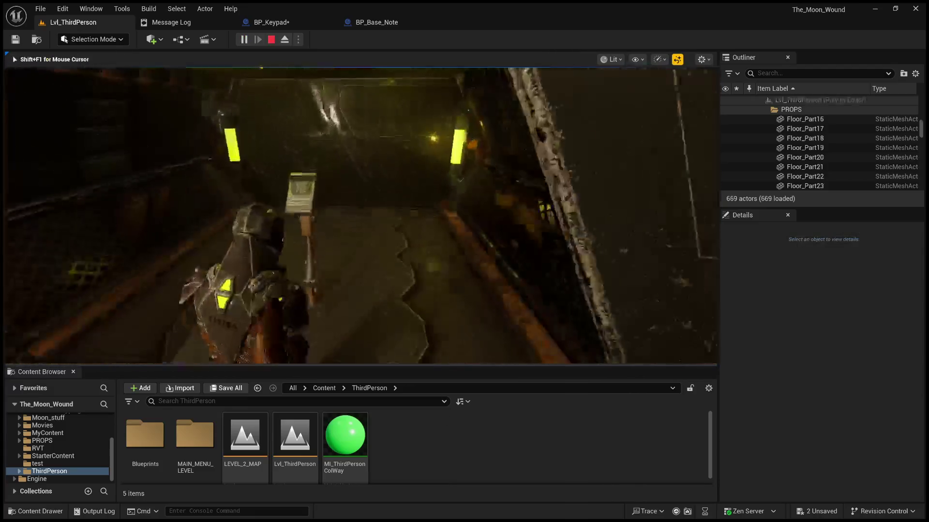
{"action": "key", "text": "e"}
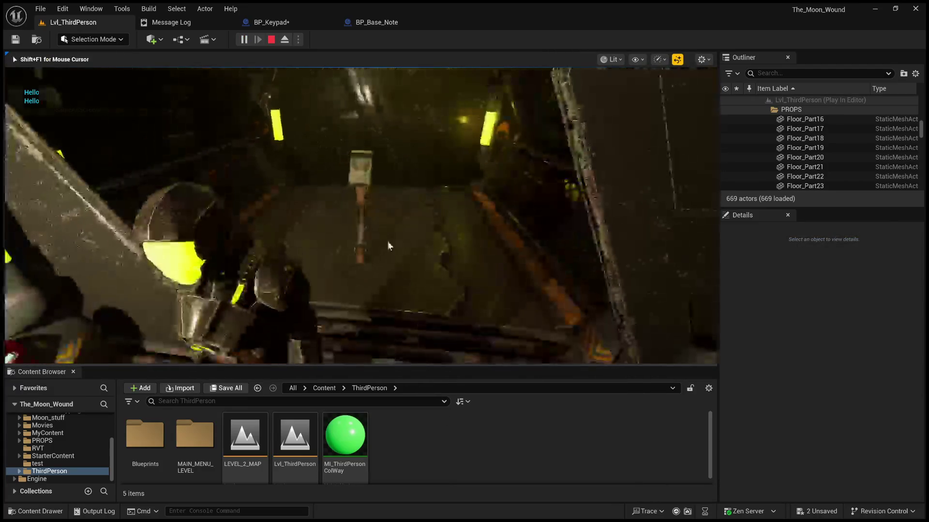
{"action": "key", "text": "Escape"}
{"action": "left_click", "coordinate": [278, 23]}
{"action": "left_click_drag", "start_coordinate": [271, 238], "coordinate": [507, 213]}
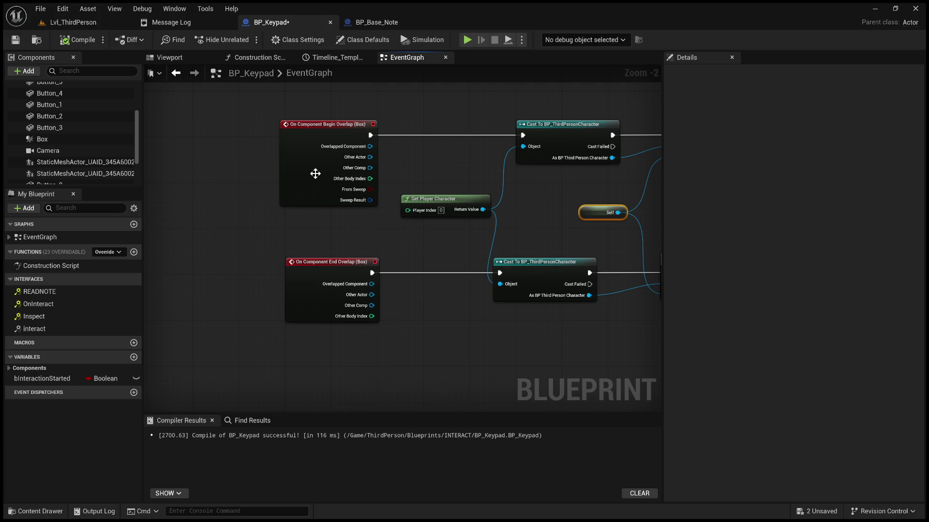
Step: Remove the Print String debug node, wire Event OnInteract straight to the Branch, and compile
{"action": "scroll", "coordinate": [315, 175], "scroll_direction": "down", "scroll_amount": 4}
{"action": "scroll", "coordinate": [440, 228], "scroll_direction": "up", "scroll_amount": 4}
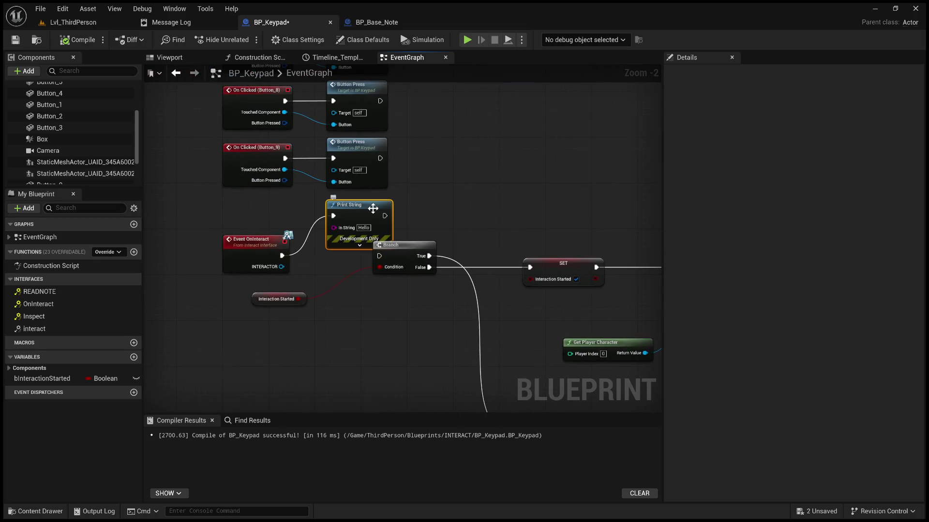
{"action": "key", "text": "Delete"}
{"action": "mouse_move", "coordinate": [282, 256]}
{"action": "left_mouse_down"}
{"action": "mouse_move", "coordinate": [381, 269]}
{"action": "mouse_move", "coordinate": [380, 256]}
{"action": "left_mouse_up"}
{"action": "left_click", "coordinate": [77, 40]}
Step: Play-test the level twice, confirming the keypad switches to its close-up camera view
{"action": "left_click", "coordinate": [74, 23]}
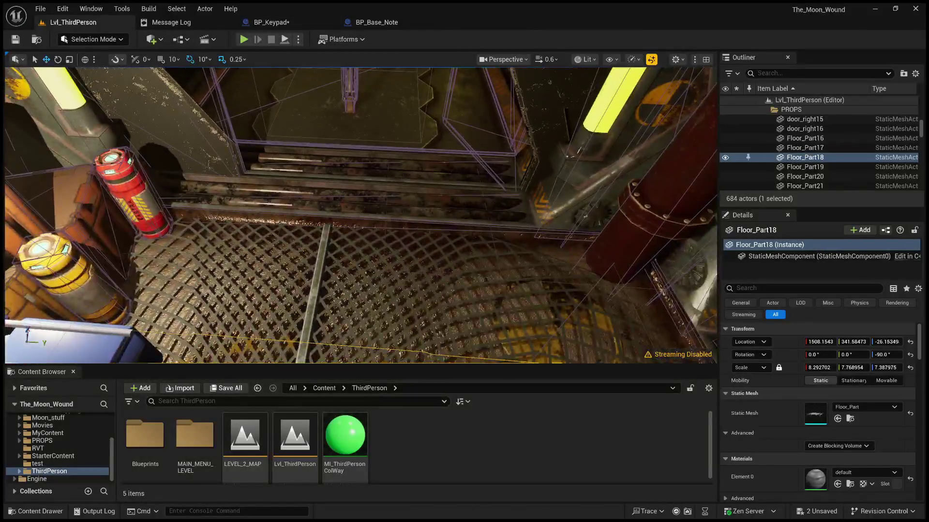
{"action": "left_click", "coordinate": [411, 334]}
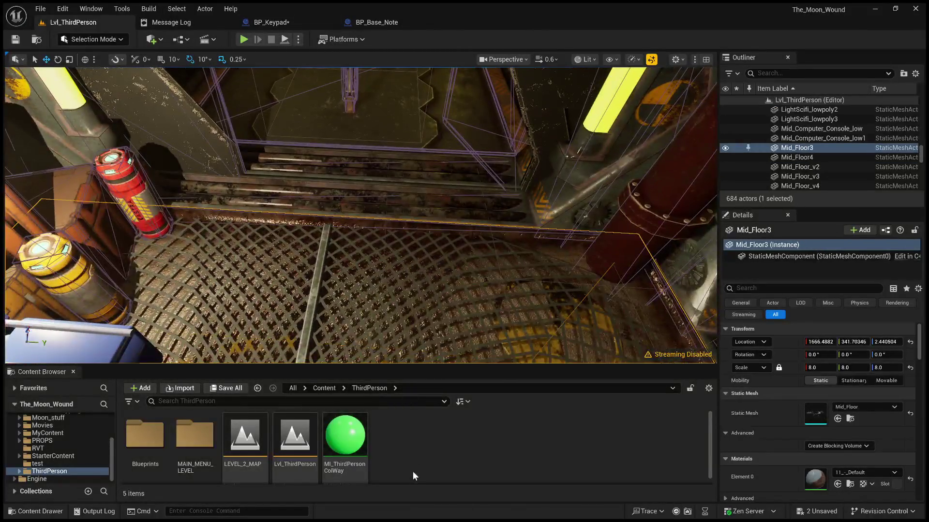
{"action": "key", "text": "alt+p"}
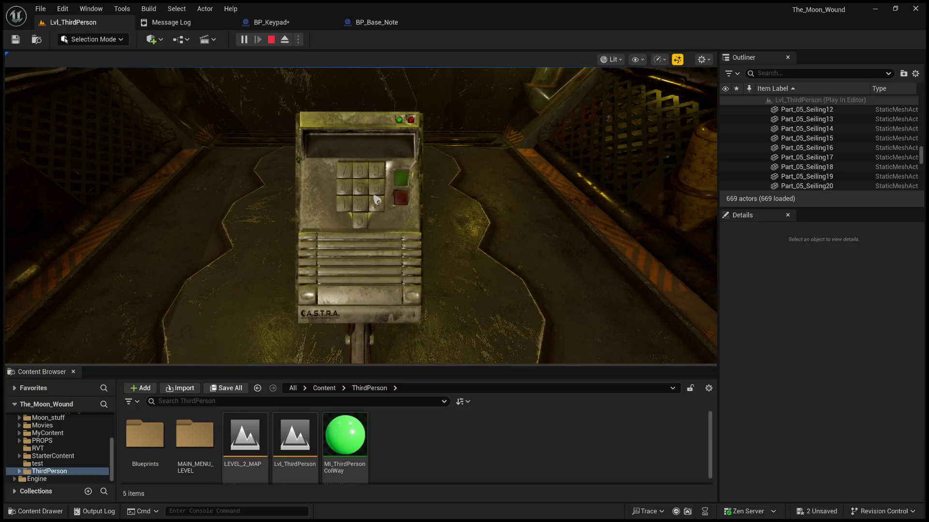
{"action": "key", "text": "Escape"}
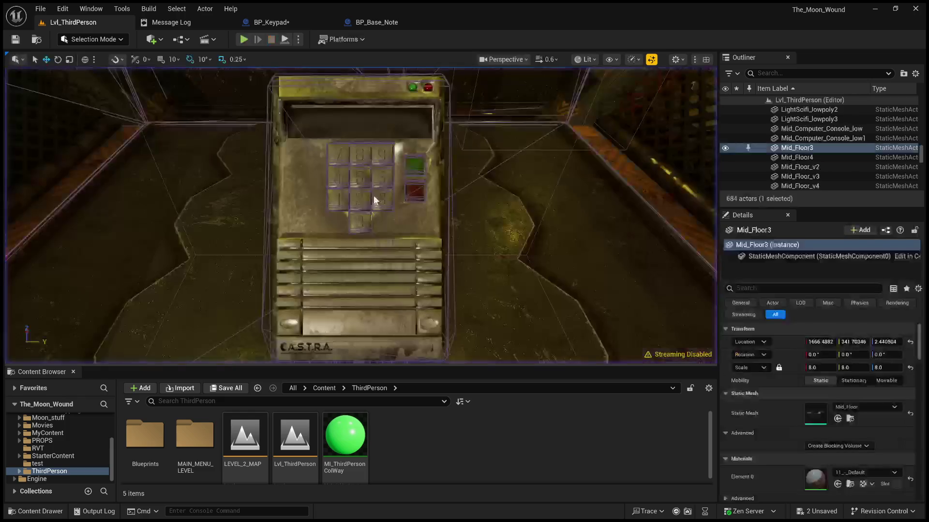
{"action": "mouse_move", "coordinate": [338, 193]}
{"action": "left_mouse_down"}
{"action": "mouse_move", "coordinate": [234, 168]}
{"action": "mouse_move", "coordinate": [233, 233]}
{"action": "left_mouse_up"}
{"action": "left_click", "coordinate": [378, 334]}
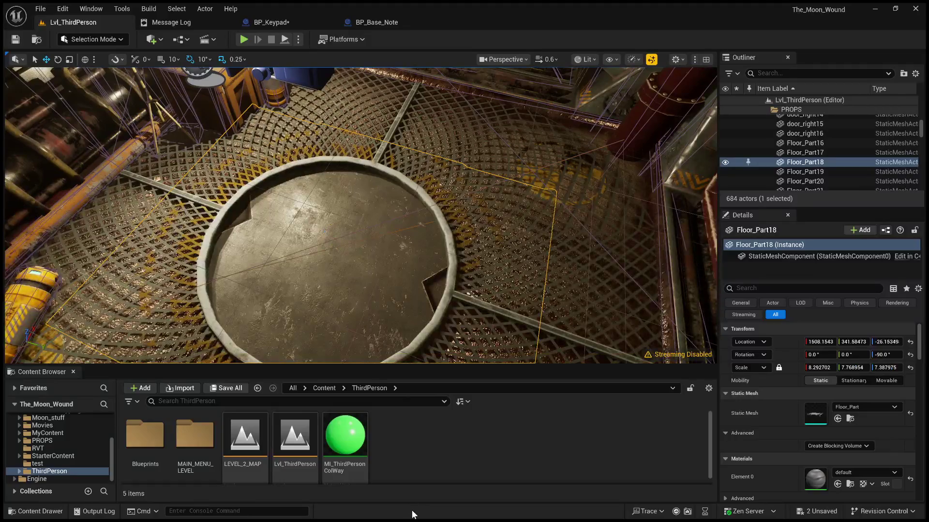
{"action": "key", "text": "alt+p"}
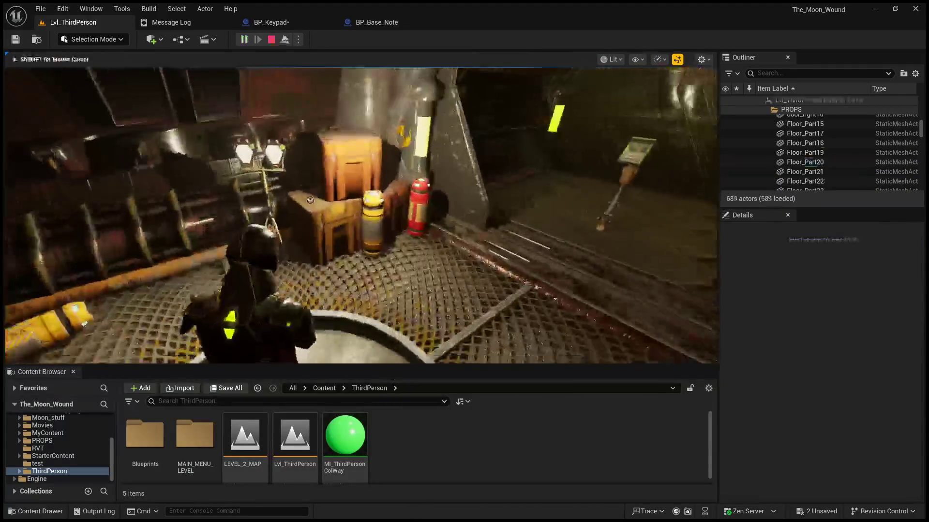
{"action": "key", "text": "w"}
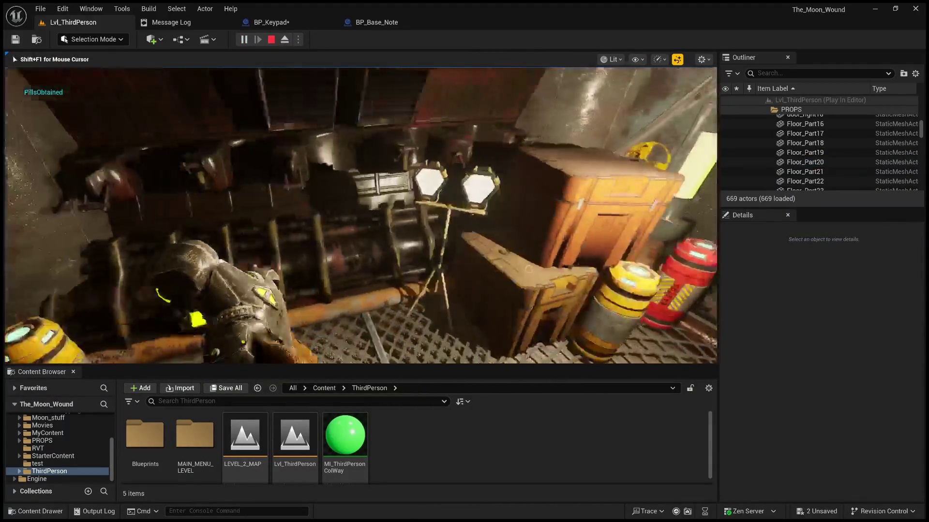
{"action": "key", "text": "Escape"}
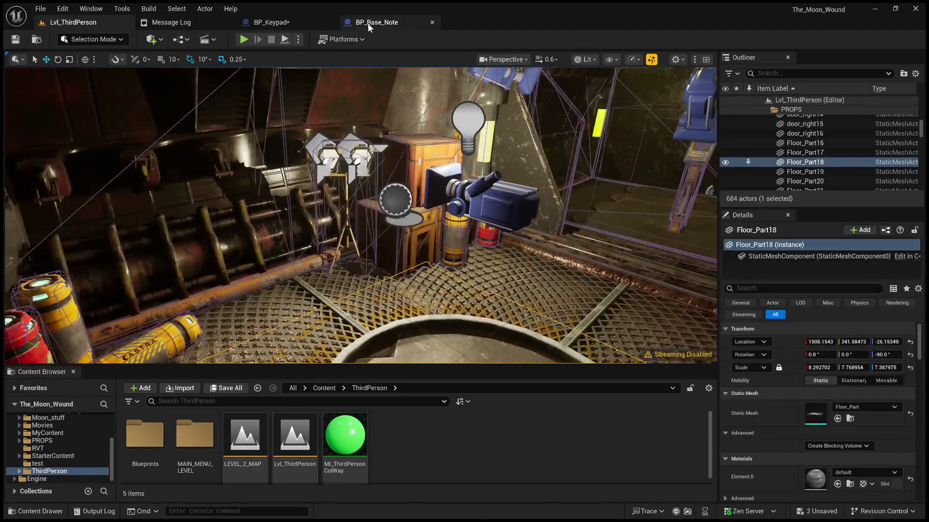
{"action": "left_click", "coordinate": [368, 23]}
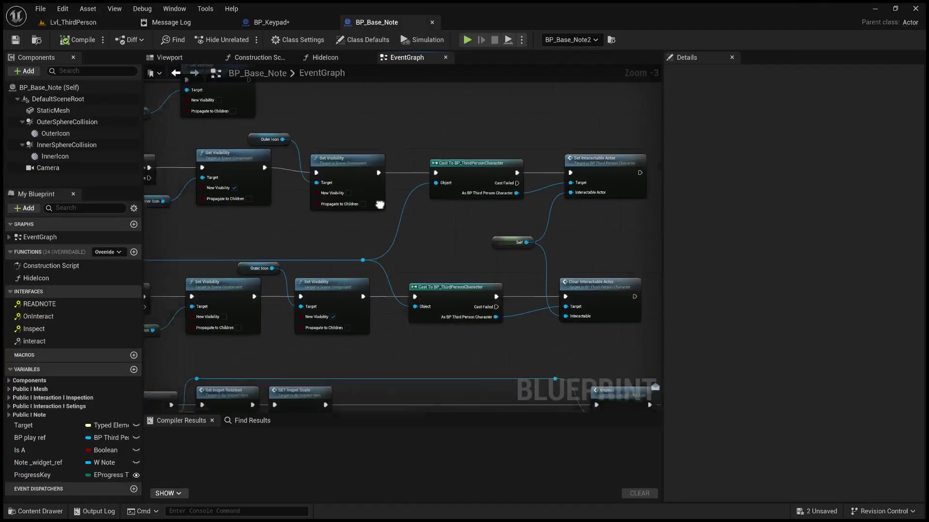
Step: Scan BP_Base_Note's graph to find the Set View Target with Blend chain
{"action": "scroll", "coordinate": [380, 205], "scroll_direction": "down", "scroll_amount": 6}
{"action": "scroll", "coordinate": [489, 276], "scroll_direction": "up", "scroll_amount": 5}
{"action": "left_click_drag", "start_coordinate": [434, 182], "coordinate": [448, 232]}
{"action": "mouse_move", "coordinate": [400, 106]}
{"action": "left_mouse_down"}
{"action": "mouse_move", "coordinate": [276, 75]}
{"action": "mouse_move", "coordinate": [307, 129]}
{"action": "left_mouse_up"}
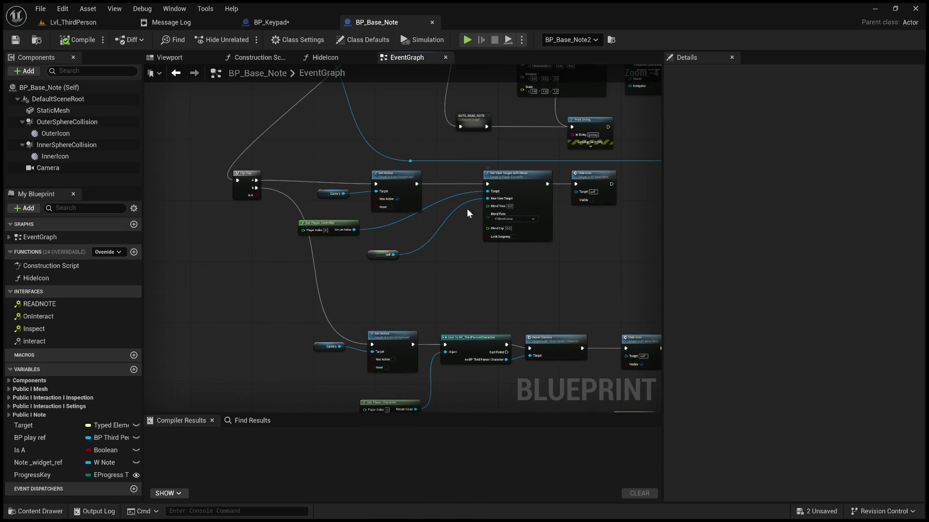
{"action": "scroll", "coordinate": [467, 213], "scroll_direction": "up", "scroll_amount": 3}
{"action": "mouse_move", "coordinate": [402, 253]}
{"action": "left_mouse_down"}
{"action": "mouse_move", "coordinate": [435, 242]}
{"action": "mouse_move", "coordinate": [435, 190]}
{"action": "mouse_move", "coordinate": [361, 99]}
{"action": "left_mouse_up"}
{"action": "scroll", "coordinate": [430, 226], "scroll_direction": "down", "scroll_amount": 2}
{"action": "mouse_move", "coordinate": [442, 216]}
{"action": "left_mouse_down"}
{"action": "mouse_move", "coordinate": [476, 316]}
{"action": "mouse_move", "coordinate": [474, 276]}
{"action": "mouse_move", "coordinate": [442, 269]}
{"action": "mouse_move", "coordinate": [346, 205]}
{"action": "mouse_move", "coordinate": [353, 253]}
{"action": "mouse_move", "coordinate": [327, 212]}
{"action": "mouse_move", "coordinate": [335, 157]}
{"action": "left_mouse_up"}
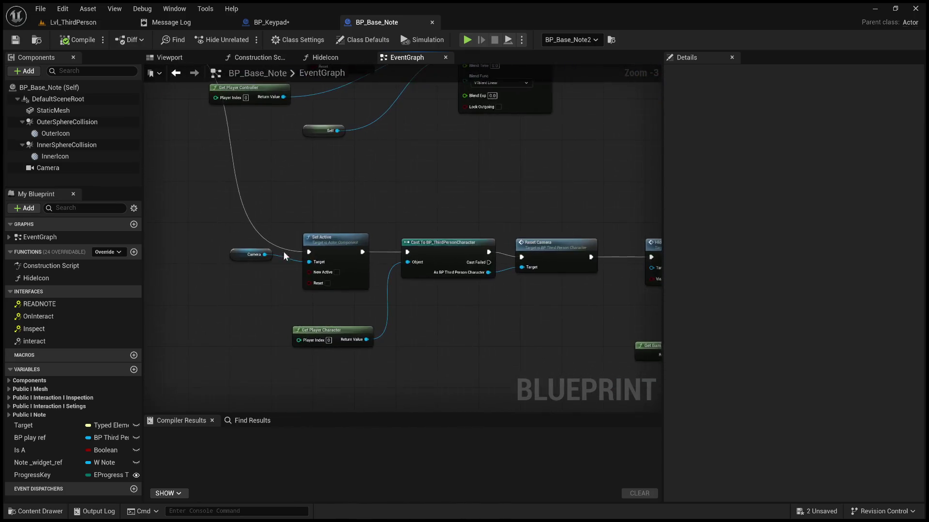
Step: Select the Camera, Set Active, Get Player Character, Cast and Reset Camera nodes for BP_Keypad
{"action": "left_click", "coordinate": [255, 249]}
{"action": "mouse_move", "coordinate": [295, 228]}
{"action": "left_mouse_down"}
{"action": "mouse_move", "coordinate": [388, 294]}
{"action": "mouse_move", "coordinate": [394, 281]}
{"action": "mouse_move", "coordinate": [372, 264]}
{"action": "mouse_move", "coordinate": [332, 267]}
{"action": "mouse_move", "coordinate": [347, 230]}
{"action": "left_mouse_up"}
{"action": "left_click", "coordinate": [373, 317]}
{"action": "left_click_drag", "start_coordinate": [386, 315], "coordinate": [286, 306]}
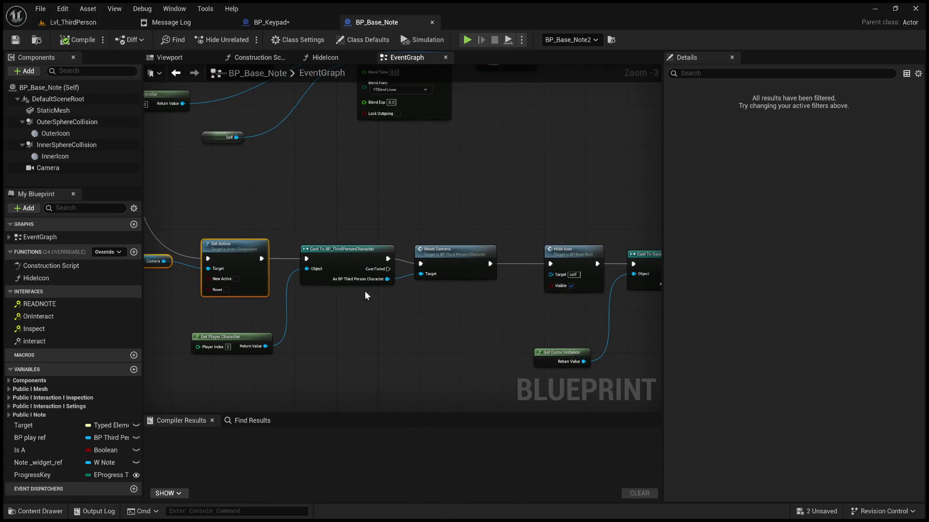
{"action": "left_click", "coordinate": [252, 337], "text": "ctrl"}
{"action": "left_click", "coordinate": [341, 254], "text": "ctrl"}
{"action": "left_click", "coordinate": [455, 252], "text": "ctrl"}
{"action": "left_click_drag", "start_coordinate": [466, 221], "coordinate": [257, 191]}
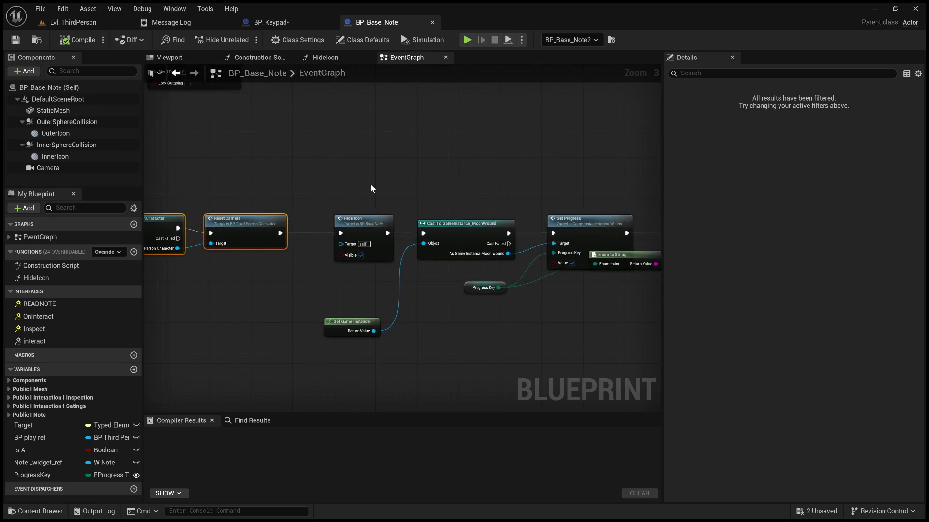
{"action": "mouse_move", "coordinate": [446, 180]}
{"action": "left_mouse_down"}
{"action": "mouse_move", "coordinate": [203, 174]}
{"action": "mouse_move", "coordinate": [500, 174]}
{"action": "mouse_move", "coordinate": [584, 188]}
{"action": "left_mouse_up"}
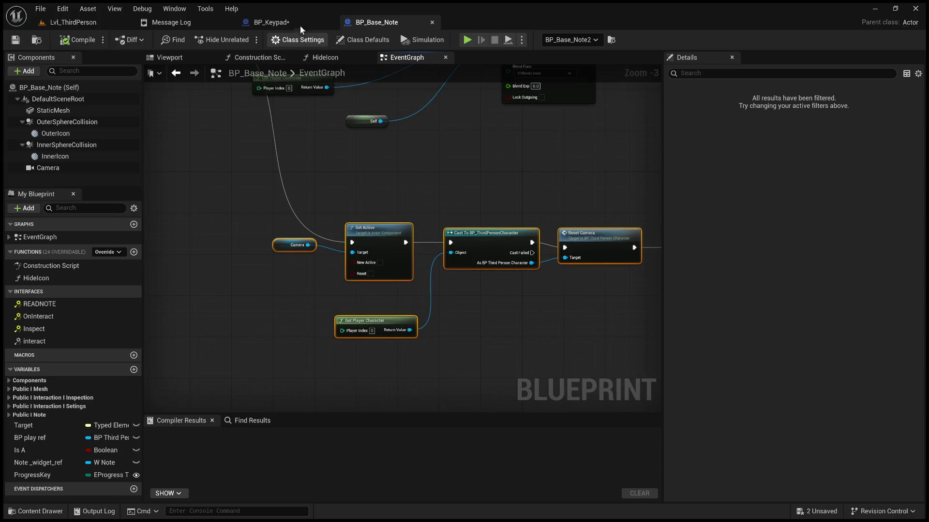
{"action": "left_click", "coordinate": [300, 23]}
{"action": "mouse_move", "coordinate": [443, 211]}
{"action": "left_mouse_down"}
{"action": "mouse_move", "coordinate": [403, 297]}
{"action": "mouse_move", "coordinate": [483, 221]}
{"action": "left_mouse_up"}
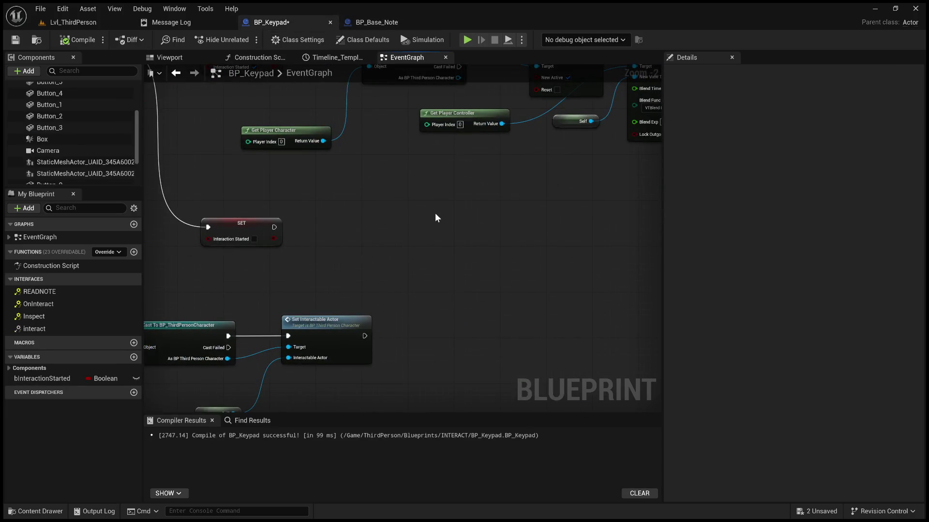
Step: Paste the camera-reset nodes into BP_Keypad and move them slightly lower
{"action": "key", "text": "ctrl+v"}
{"action": "scroll", "coordinate": [412, 263], "scroll_direction": "down", "scroll_amount": 3}
{"action": "scroll", "coordinate": [413, 268], "scroll_direction": "down", "scroll_amount": 2}
{"action": "mouse_move", "coordinate": [474, 320]}
{"action": "left_mouse_down"}
{"action": "mouse_move", "coordinate": [321, 237]}
{"action": "mouse_move", "coordinate": [341, 212]}
{"action": "left_mouse_up"}
{"action": "scroll", "coordinate": [341, 212], "scroll_direction": "up", "scroll_amount": 2}
{"action": "scroll", "coordinate": [361, 315], "scroll_direction": "down", "scroll_amount": 5}
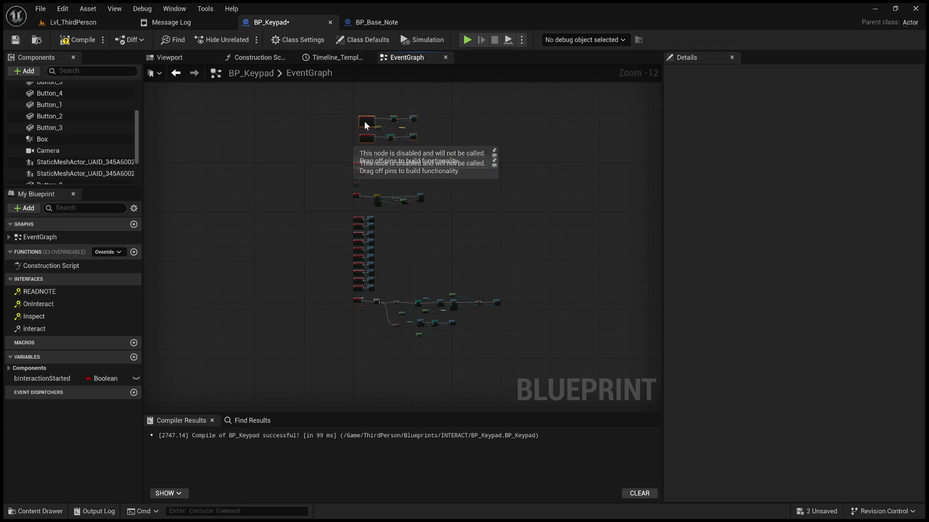
{"action": "scroll", "coordinate": [399, 280], "scroll_direction": "up", "scroll_amount": 4}
{"action": "scroll", "coordinate": [423, 323], "scroll_direction": "up", "scroll_amount": 5}
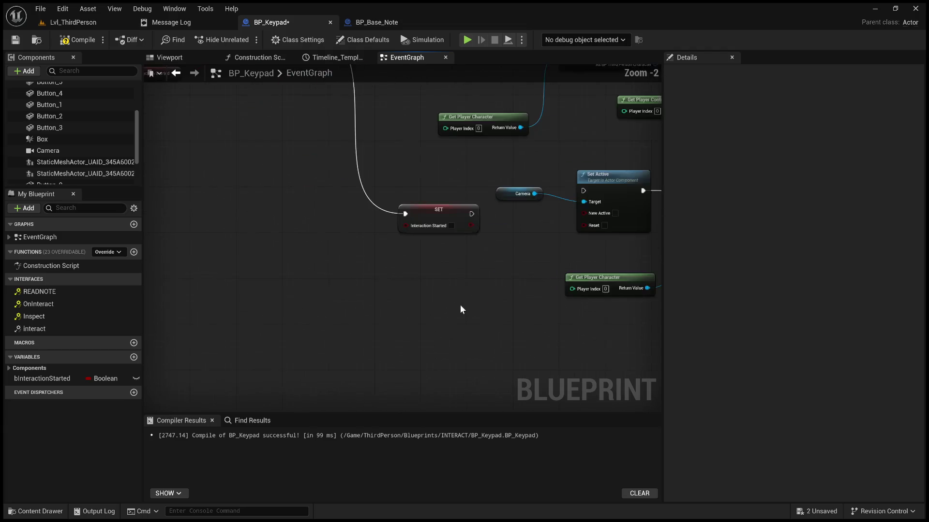
{"action": "scroll", "coordinate": [405, 273], "scroll_direction": "down", "scroll_amount": 1}
{"action": "mouse_move", "coordinate": [560, 302]}
{"action": "left_mouse_down"}
{"action": "mouse_move", "coordinate": [334, 251]}
{"action": "mouse_move", "coordinate": [274, 214]}
{"action": "left_mouse_up"}
{"action": "left_click_drag", "start_coordinate": [334, 230], "coordinate": [332, 246]}
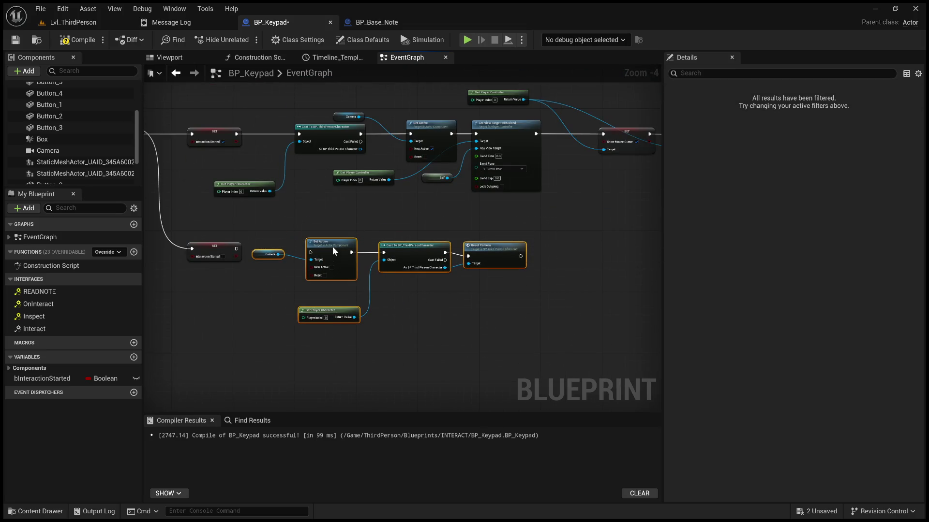
{"action": "left_click", "coordinate": [307, 227]}
{"action": "scroll", "coordinate": [265, 233], "scroll_direction": "up", "scroll_amount": 3}
Step: Wire the false SET into Set Active and line up the Camera, Cast and Reset Camera nodes
{"action": "left_click_drag", "start_coordinate": [214, 252], "coordinate": [345, 259]}
{"action": "mouse_move", "coordinate": [287, 261]}
{"action": "left_mouse_down"}
{"action": "mouse_move", "coordinate": [285, 278]}
{"action": "mouse_move", "coordinate": [215, 288]}
{"action": "left_mouse_up"}
{"action": "scroll", "coordinate": [222, 300], "scroll_direction": "down", "scroll_amount": 3}
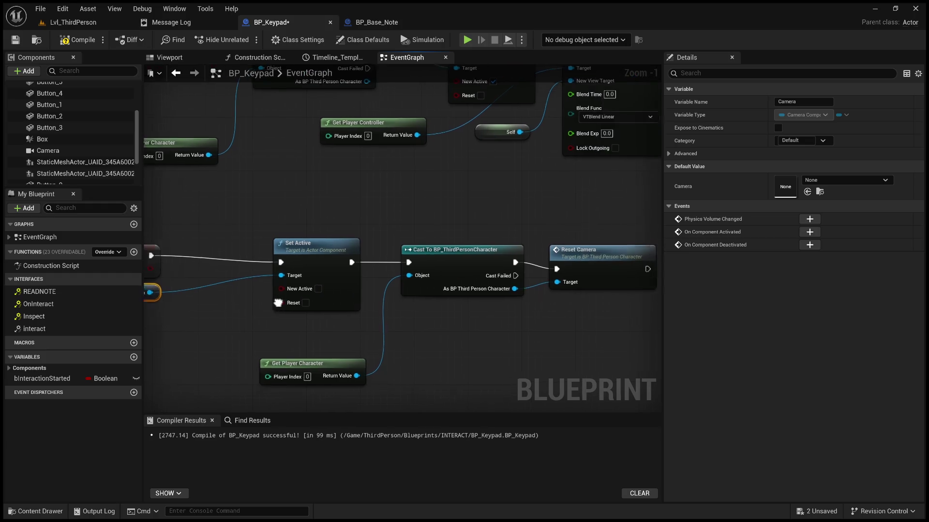
{"action": "mouse_move", "coordinate": [554, 372]}
{"action": "left_mouse_down"}
{"action": "mouse_move", "coordinate": [286, 266]}
{"action": "mouse_move", "coordinate": [344, 243]}
{"action": "mouse_move", "coordinate": [435, 260]}
{"action": "mouse_move", "coordinate": [397, 281]}
{"action": "left_mouse_up"}
{"action": "left_click", "coordinate": [302, 241]}
{"action": "scroll", "coordinate": [318, 240], "scroll_direction": "up", "scroll_amount": 1}
{"action": "scroll", "coordinate": [433, 255], "scroll_direction": "up", "scroll_amount": 1}
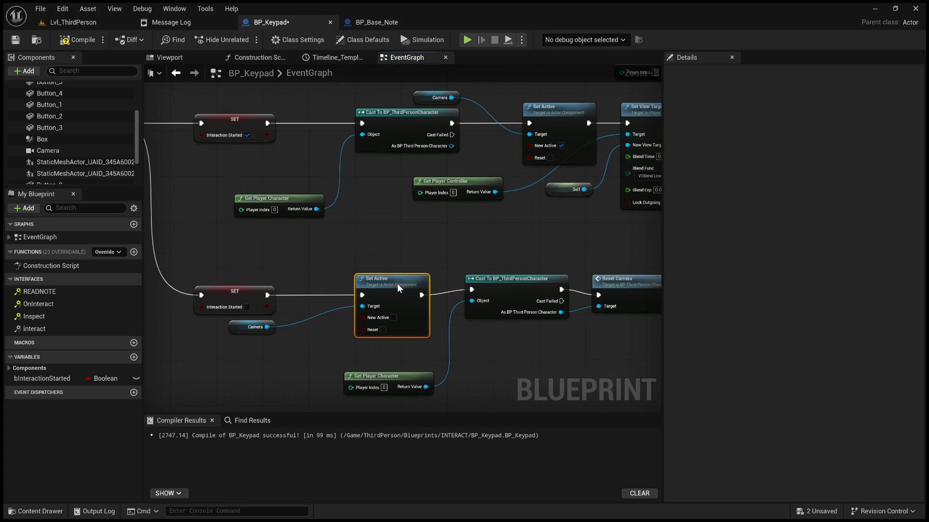
{"action": "left_click_drag", "start_coordinate": [507, 283], "coordinate": [506, 290]}
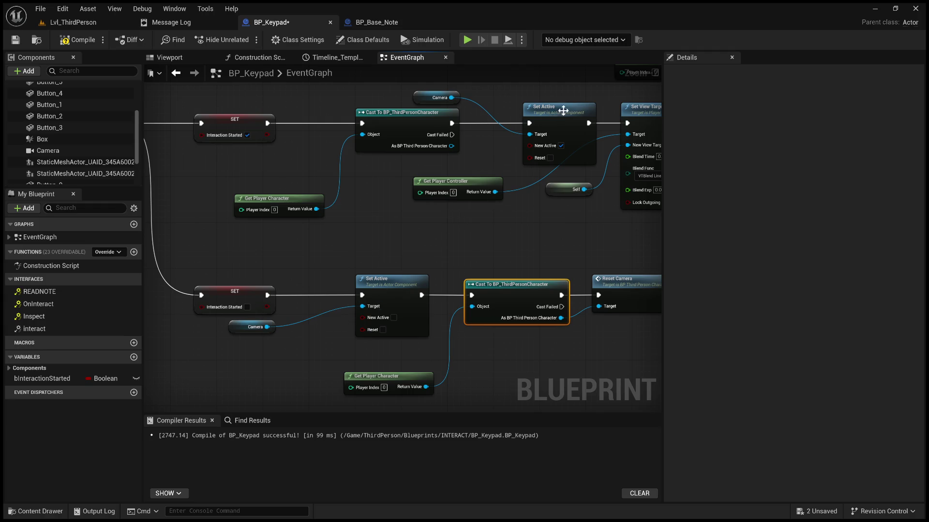
{"action": "mouse_move", "coordinate": [494, 182]}
{"action": "left_mouse_down"}
{"action": "mouse_move", "coordinate": [449, 160]}
{"action": "mouse_move", "coordinate": [454, 196]}
{"action": "left_mouse_up"}
Step: Select the upper Cast node and compare against the whole BP_Base_Note graph
{"action": "left_click", "coordinate": [395, 145]}
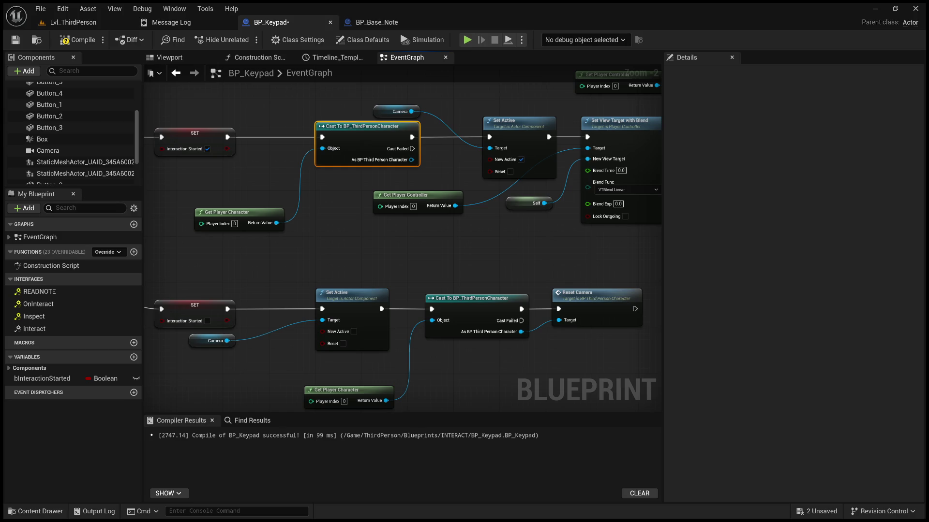
{"action": "left_click", "coordinate": [376, 23]}
{"action": "scroll", "coordinate": [355, 201], "scroll_direction": "down", "scroll_amount": 3}
{"action": "left_click_drag", "start_coordinate": [411, 173], "coordinate": [416, 297]}
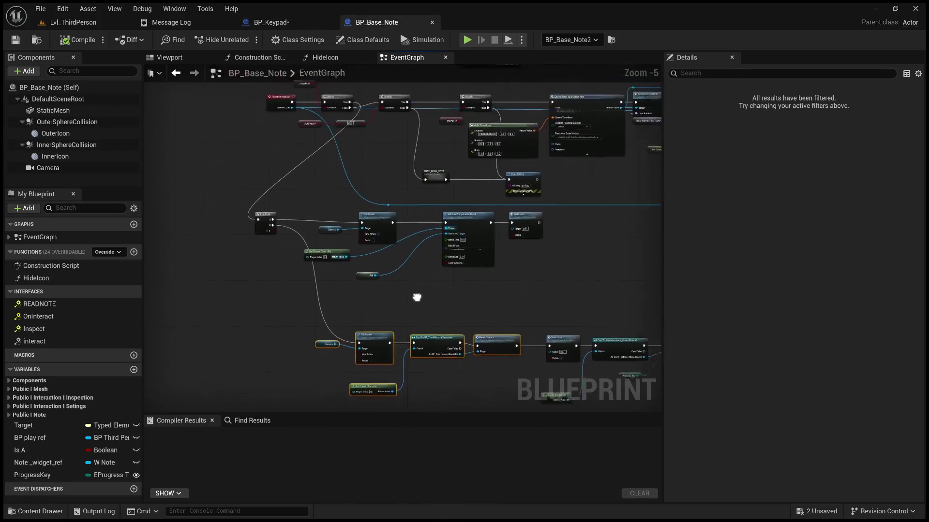
Step: Return to BP_Keypad's event graph and deselect the upper Cast node
{"action": "scroll", "coordinate": [332, 265], "scroll_direction": "up", "scroll_amount": 3}
{"action": "left_click", "coordinate": [286, 23]}
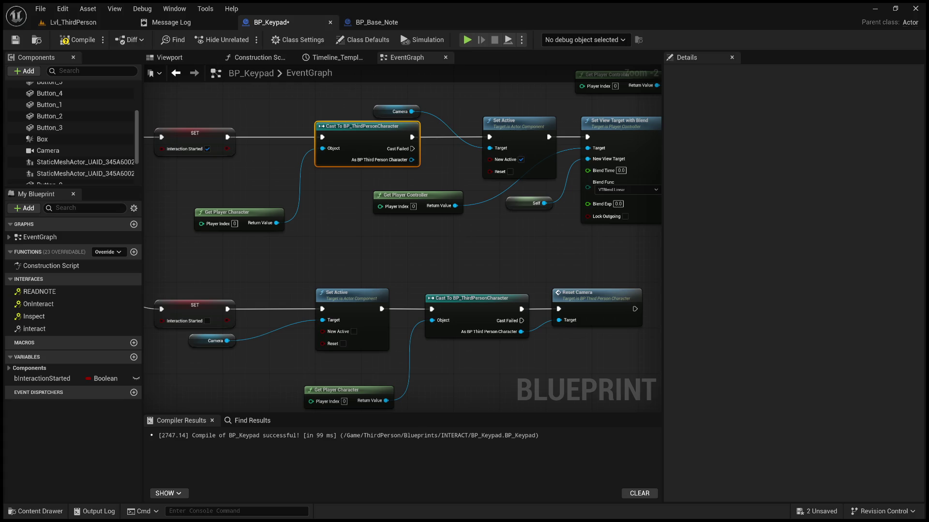
{"action": "left_click", "coordinate": [322, 203]}
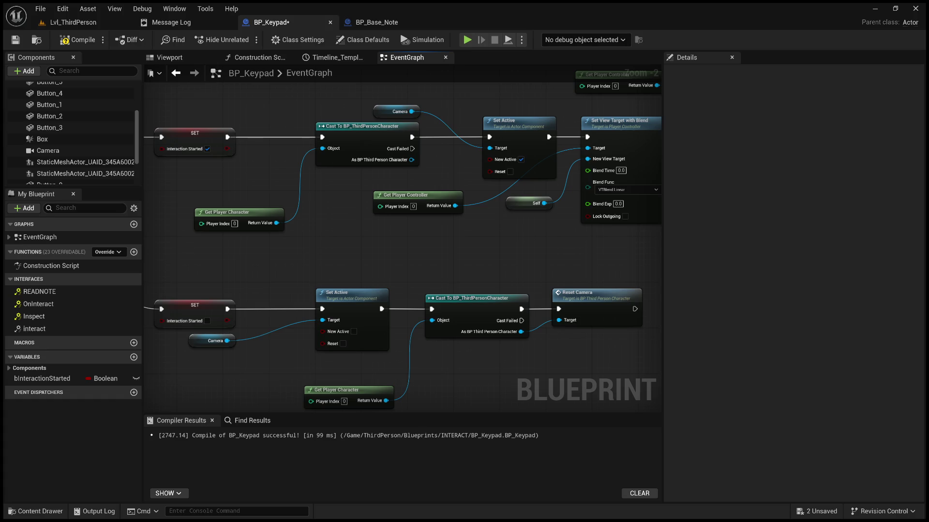
Step: Delete the upper Cast and Get Player Character nodes and wire SET straight into Set Active
{"action": "left_click", "coordinate": [350, 129]}
{"action": "key", "text": "Delete"}
{"action": "left_click", "coordinate": [240, 217]}
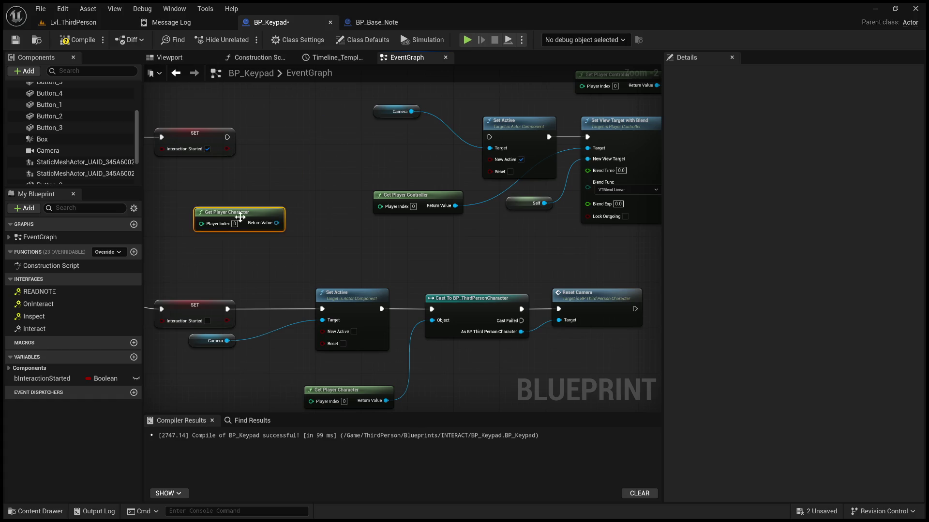
{"action": "key", "text": "Delete"}
{"action": "mouse_move", "coordinate": [227, 136]}
{"action": "left_mouse_down"}
{"action": "mouse_move", "coordinate": [502, 141]}
{"action": "mouse_move", "coordinate": [490, 138]}
{"action": "left_mouse_up"}
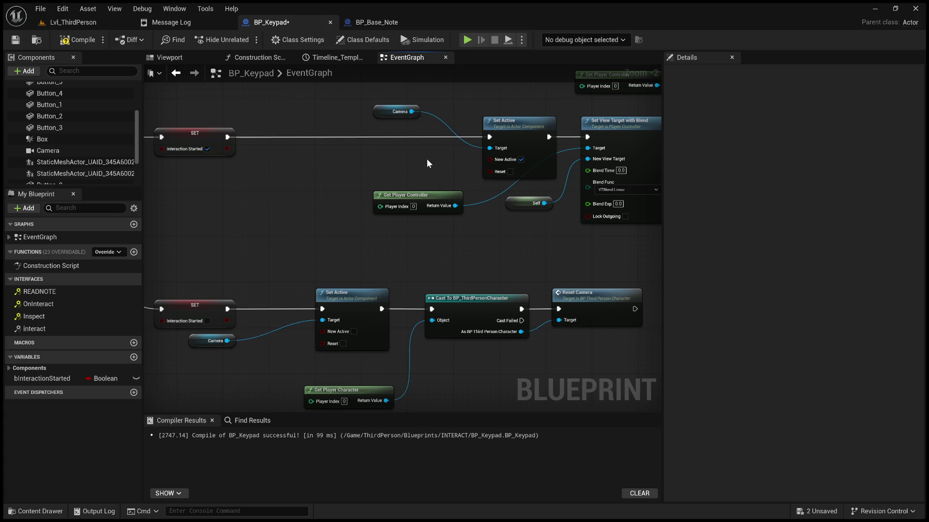
Step: Review the Show Mouse Cursor, Enable Input and Reset Camera chain against BP_Base_Note
{"action": "left_click_drag", "start_coordinate": [427, 159], "coordinate": [303, 164]}
{"action": "mouse_move", "coordinate": [345, 234]}
{"action": "left_mouse_down"}
{"action": "mouse_move", "coordinate": [488, 212]}
{"action": "mouse_move", "coordinate": [414, 232]}
{"action": "mouse_move", "coordinate": [446, 224]}
{"action": "left_mouse_up"}
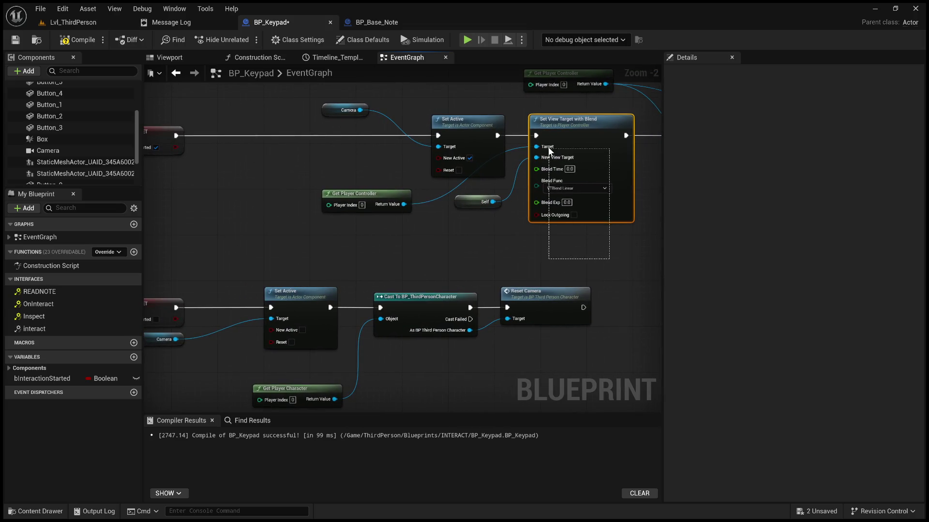
{"action": "mouse_move", "coordinate": [484, 248]}
{"action": "left_mouse_down"}
{"action": "mouse_move", "coordinate": [451, 220]}
{"action": "mouse_move", "coordinate": [509, 244]}
{"action": "mouse_move", "coordinate": [197, 281]}
{"action": "mouse_move", "coordinate": [310, 272]}
{"action": "mouse_move", "coordinate": [218, 270]}
{"action": "left_mouse_up"}
{"action": "left_click", "coordinate": [513, 278]}
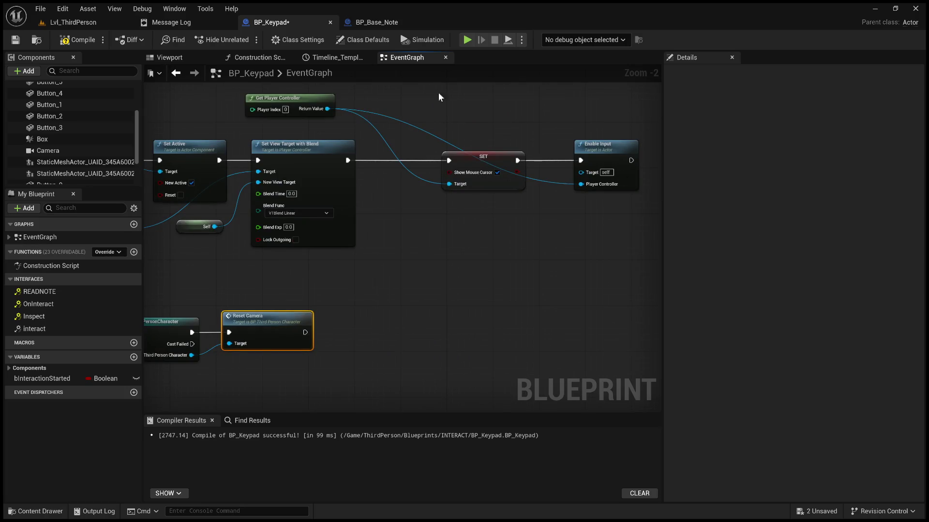
{"action": "left_click", "coordinate": [387, 25]}
{"action": "scroll", "coordinate": [473, 285], "scroll_direction": "up", "scroll_amount": 2}
{"action": "mouse_move", "coordinate": [473, 285]}
{"action": "left_mouse_down"}
{"action": "mouse_move", "coordinate": [348, 201]}
{"action": "mouse_move", "coordinate": [279, 178]}
{"action": "mouse_move", "coordinate": [297, 219]}
{"action": "left_mouse_up"}
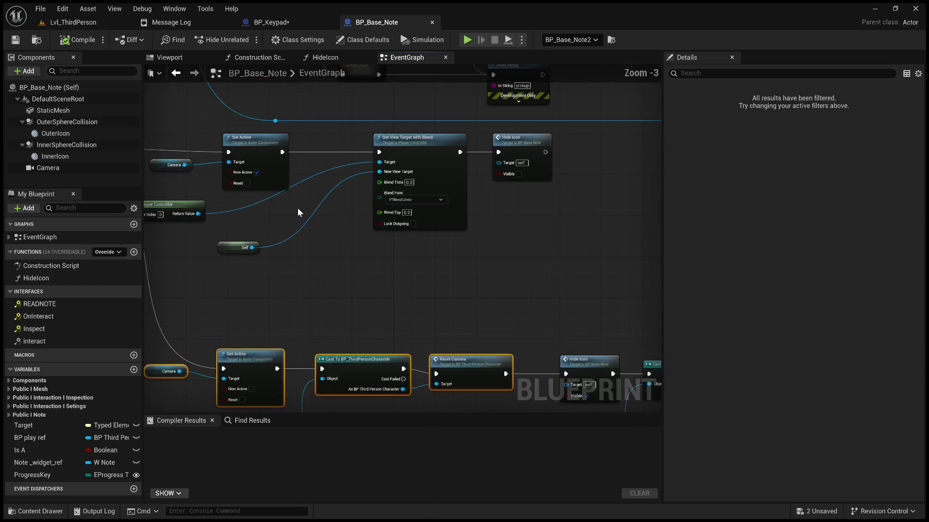
{"action": "scroll", "coordinate": [416, 314], "scroll_direction": "down", "scroll_amount": 3}
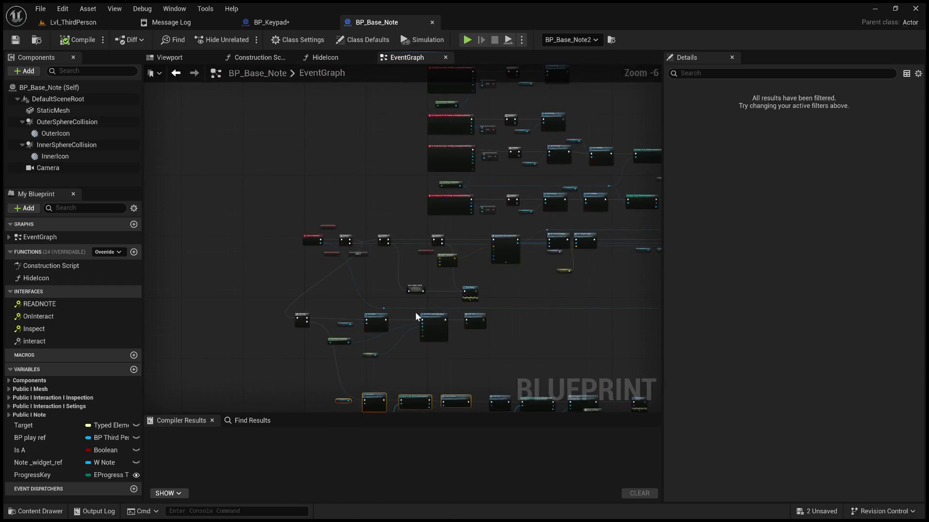
{"action": "scroll", "coordinate": [415, 311], "scroll_direction": "up", "scroll_amount": 2}
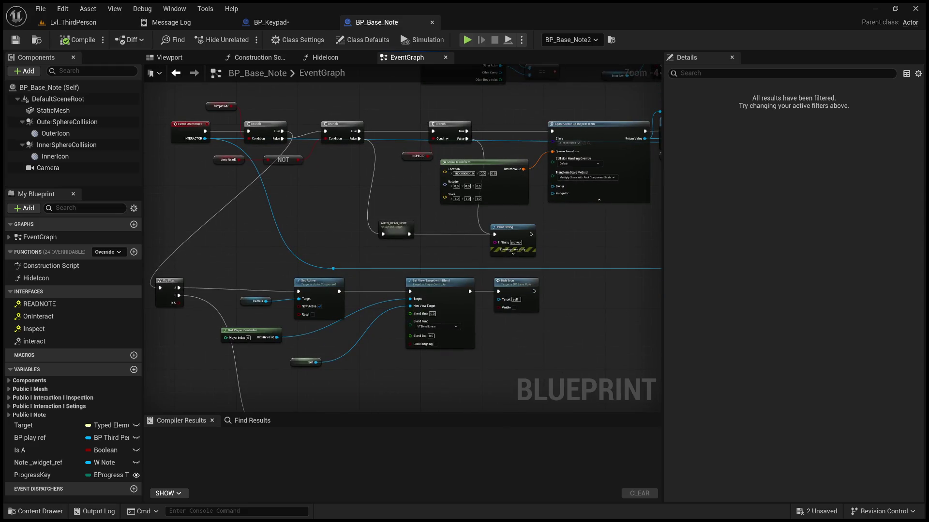
{"action": "scroll", "coordinate": [632, 251], "scroll_direction": "up", "scroll_amount": 1}
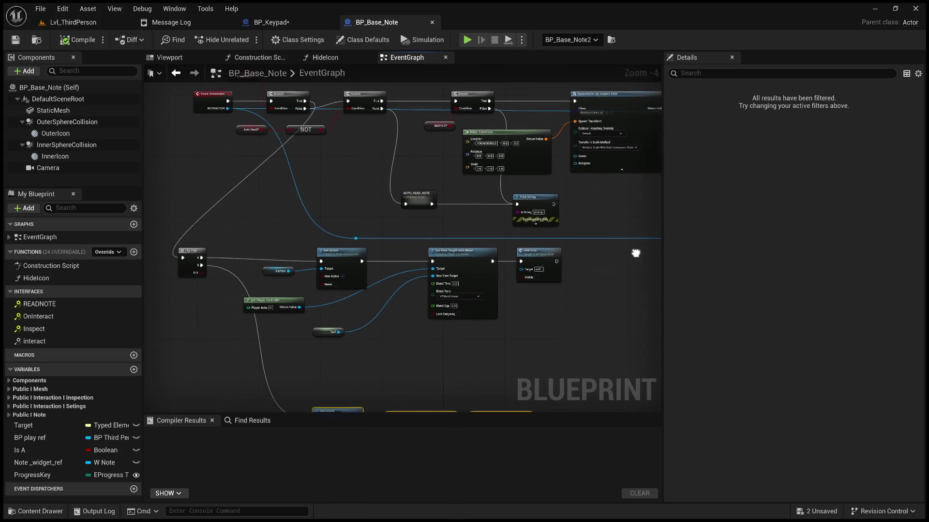
{"action": "mouse_move", "coordinate": [477, 242]}
{"action": "left_mouse_down"}
{"action": "mouse_move", "coordinate": [536, 276]}
{"action": "mouse_move", "coordinate": [546, 171]}
{"action": "mouse_move", "coordinate": [442, 128]}
{"action": "mouse_move", "coordinate": [375, 129]}
{"action": "mouse_move", "coordinate": [375, 100]}
{"action": "left_mouse_up"}
{"action": "mouse_move", "coordinate": [445, 257]}
{"action": "left_mouse_down"}
{"action": "mouse_move", "coordinate": [436, 209]}
{"action": "mouse_move", "coordinate": [373, 141]}
{"action": "mouse_move", "coordinate": [237, 90]}
{"action": "mouse_move", "coordinate": [145, 84]}
{"action": "mouse_move", "coordinate": [167, 123]}
{"action": "mouse_move", "coordinate": [408, 203]}
{"action": "mouse_move", "coordinate": [500, 261]}
{"action": "mouse_move", "coordinate": [494, 289]}
{"action": "mouse_move", "coordinate": [582, 281]}
{"action": "left_mouse_up"}
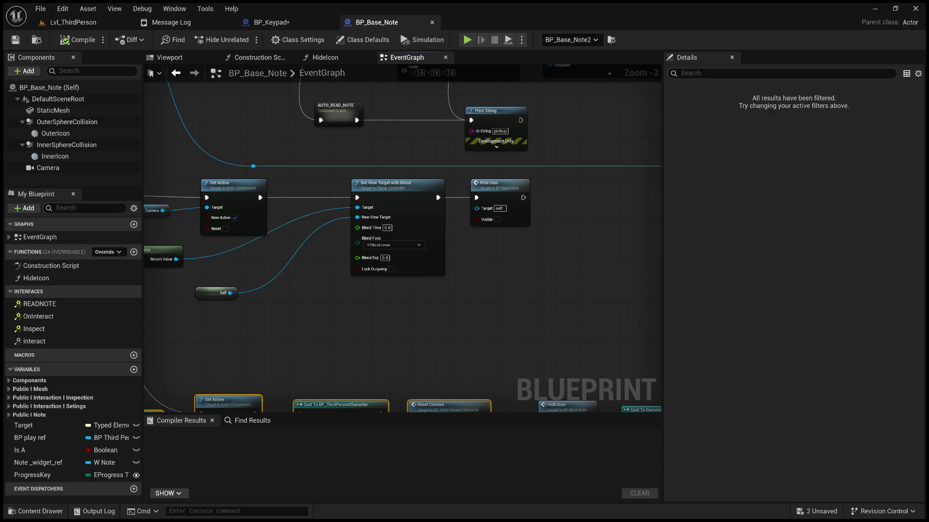
{"action": "scroll", "coordinate": [390, 231], "scroll_direction": "down", "scroll_amount": 2}
{"action": "left_click_drag", "start_coordinate": [554, 256], "coordinate": [576, 264]}
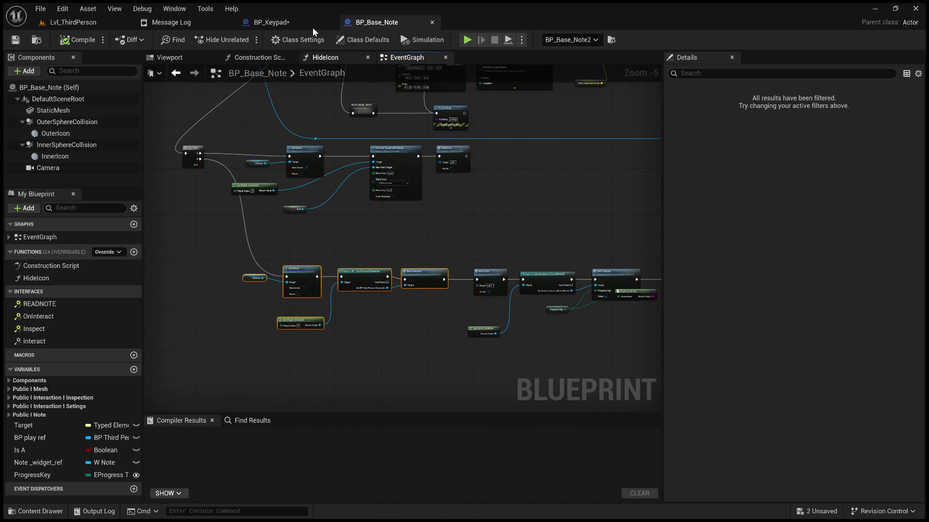
Step: In BP_Keypad, add Disable Input after Reset Camera, fed by the Get Player Controller node
{"action": "left_click", "coordinate": [285, 17]}
{"action": "key", "text": "ctrl+v"}
{"action": "left_click_drag", "start_coordinate": [389, 332], "coordinate": [367, 318]}
{"action": "left_click_drag", "start_coordinate": [305, 332], "coordinate": [350, 335]}
{"action": "left_click", "coordinate": [399, 282]}
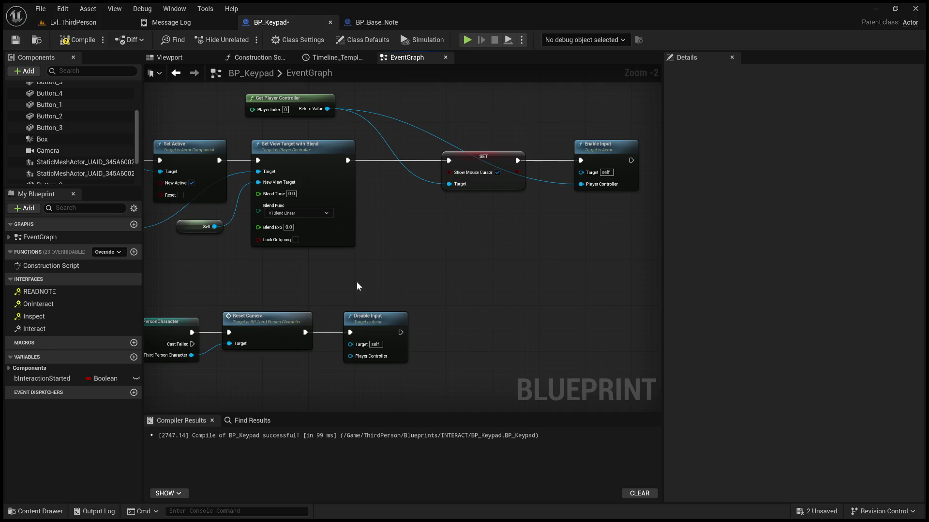
{"action": "left_click_drag", "start_coordinate": [344, 283], "coordinate": [472, 317]}
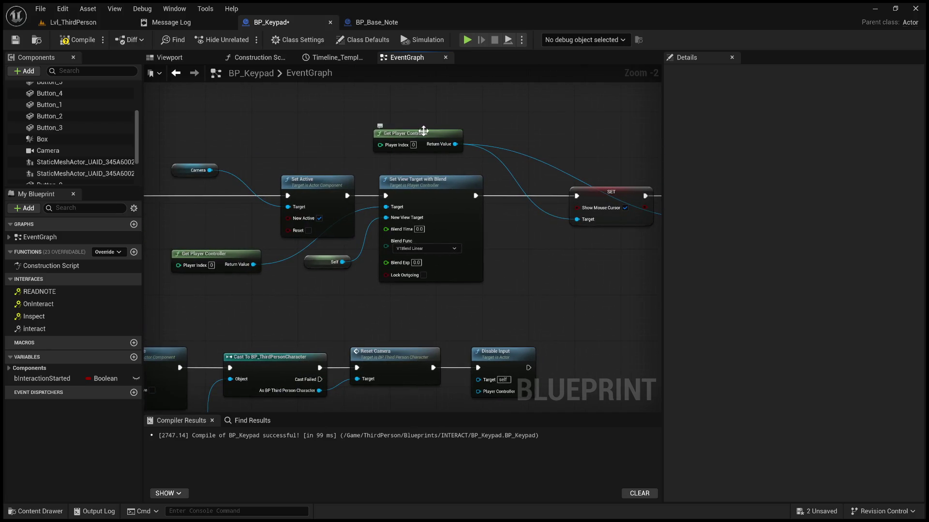
{"action": "mouse_move", "coordinate": [253, 265]}
{"action": "left_mouse_down"}
{"action": "mouse_move", "coordinate": [498, 409]}
{"action": "mouse_move", "coordinate": [485, 337]}
{"action": "left_mouse_up"}
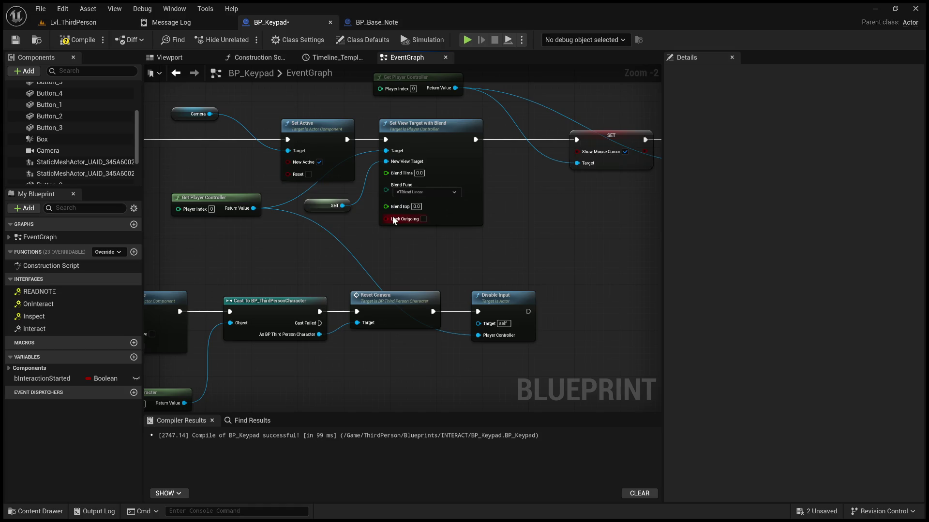
Step: Add a Print String 'Hello' to Button_0's On Clicked event, save, and return to Lvl_ThirdPerson
{"action": "left_click_drag", "start_coordinate": [374, 239], "coordinate": [317, 165]}
{"action": "scroll", "coordinate": [484, 320], "scroll_direction": "down", "scroll_amount": 3}
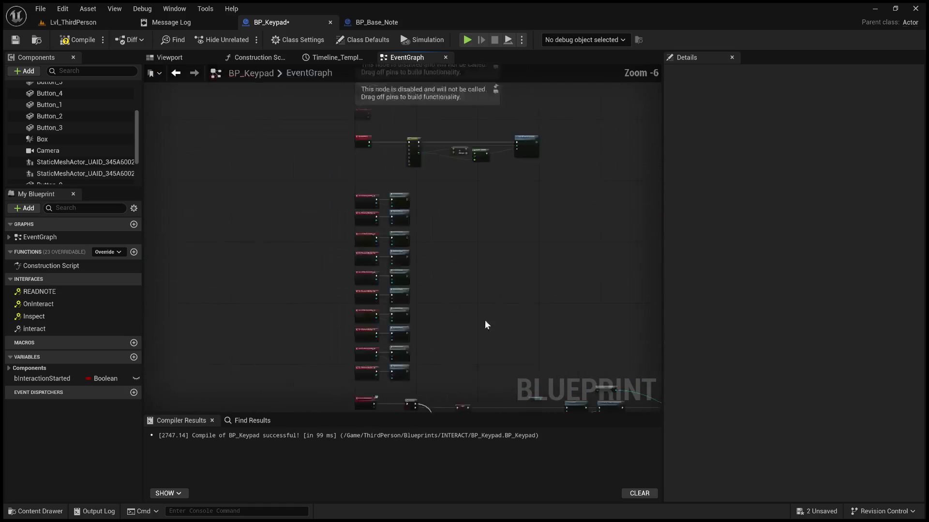
{"action": "scroll", "coordinate": [369, 141], "scroll_direction": "up", "scroll_amount": 3}
{"action": "scroll", "coordinate": [433, 262], "scroll_direction": "up", "scroll_amount": 1}
{"action": "mouse_move", "coordinate": [372, 311]}
{"action": "left_mouse_down"}
{"action": "mouse_move", "coordinate": [408, 250]}
{"action": "mouse_move", "coordinate": [404, 234]}
{"action": "left_mouse_up"}
{"action": "left_click", "coordinate": [492, 273]}
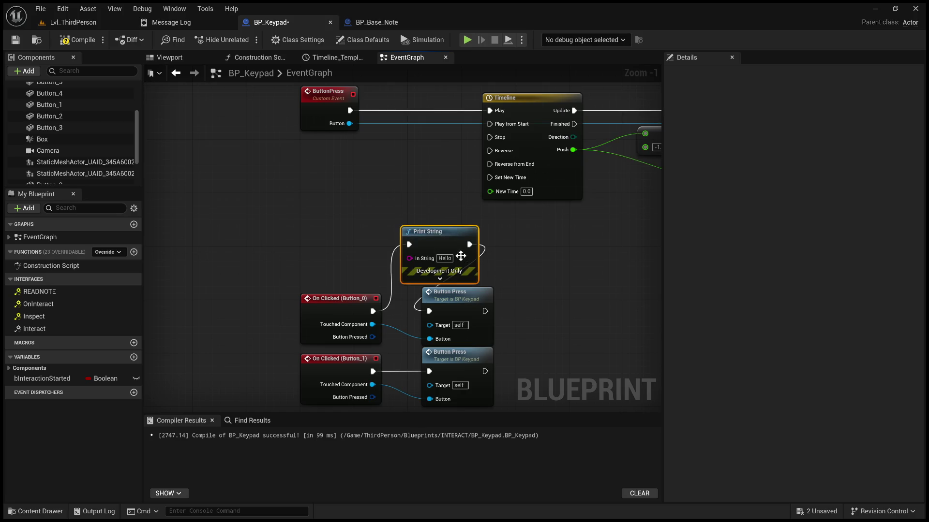
{"action": "left_click_drag", "start_coordinate": [409, 183], "coordinate": [254, 182]}
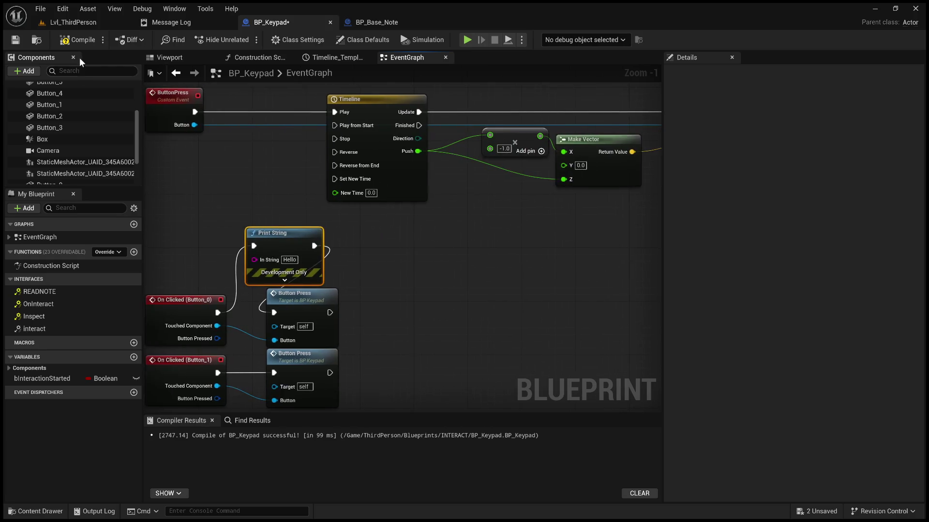
{"action": "left_click", "coordinate": [15, 42]}
{"action": "left_click", "coordinate": [74, 24]}
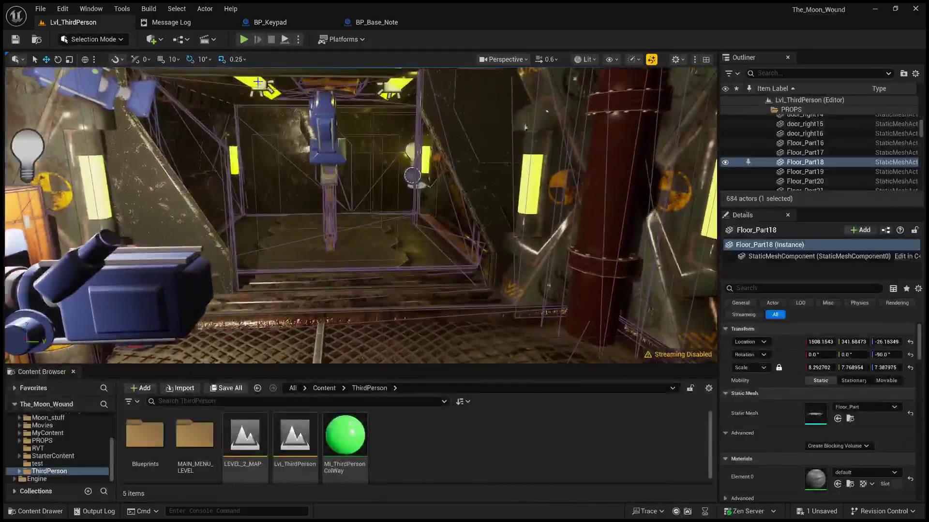
Step: Set Button_0's Collision Presets to OverlapAllDynamic and compile BP_Keypad
{"action": "left_click", "coordinate": [289, 21]}
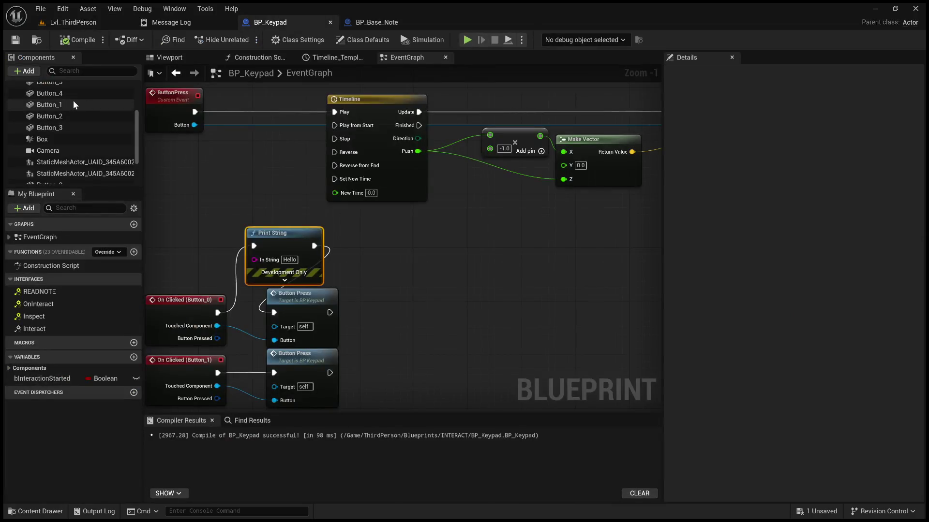
{"action": "scroll", "coordinate": [71, 121], "scroll_direction": "up", "scroll_amount": 3}
{"action": "scroll", "coordinate": [72, 155], "scroll_direction": "down", "scroll_amount": 5}
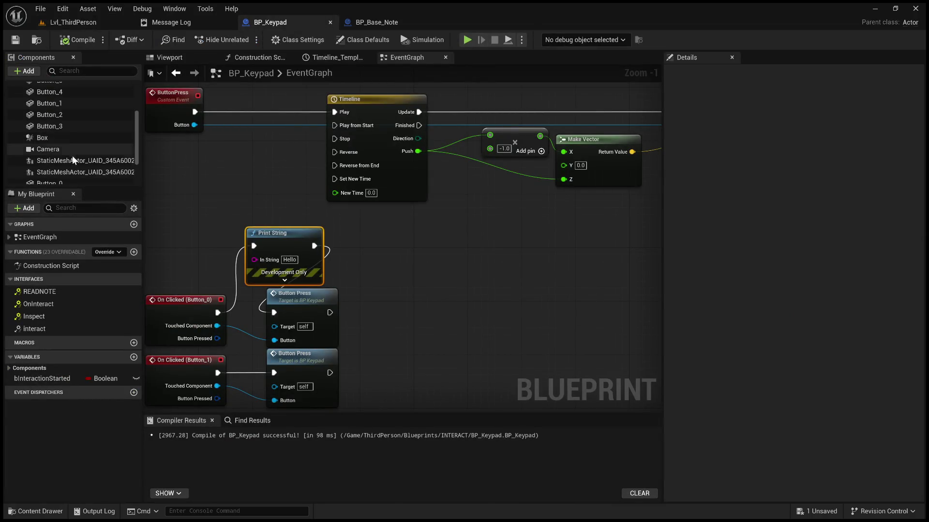
{"action": "left_click", "coordinate": [71, 153]}
{"action": "scroll", "coordinate": [688, 318], "scroll_direction": "down", "scroll_amount": 10}
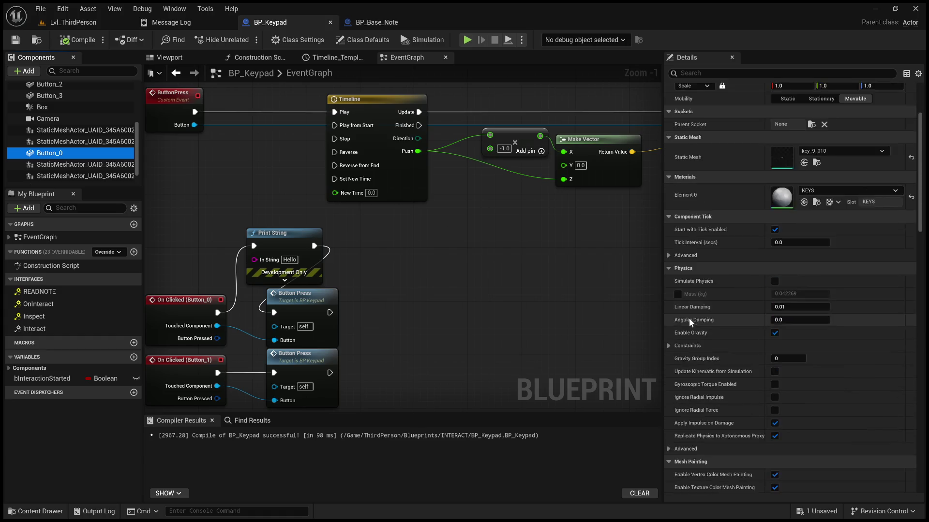
{"action": "scroll", "coordinate": [688, 318], "scroll_direction": "down", "scroll_amount": 5}
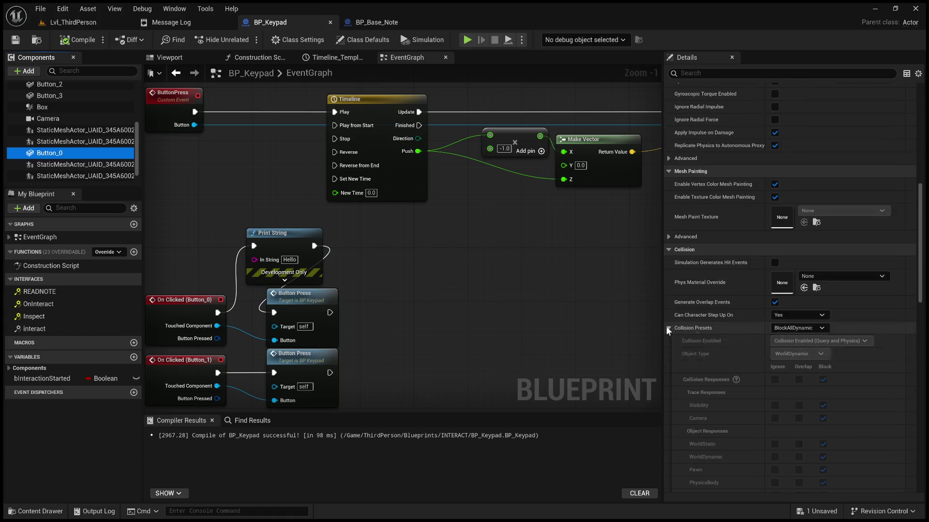
{"action": "scroll", "coordinate": [739, 352], "scroll_direction": "down", "scroll_amount": 1}
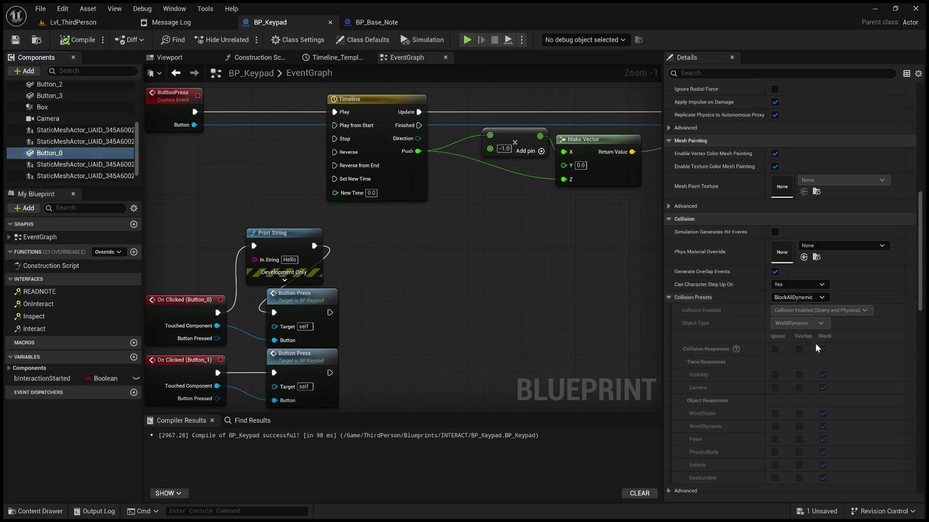
{"action": "left_click", "coordinate": [798, 297]}
{"action": "left_click", "coordinate": [830, 331]}
{"action": "left_click", "coordinate": [83, 40]}
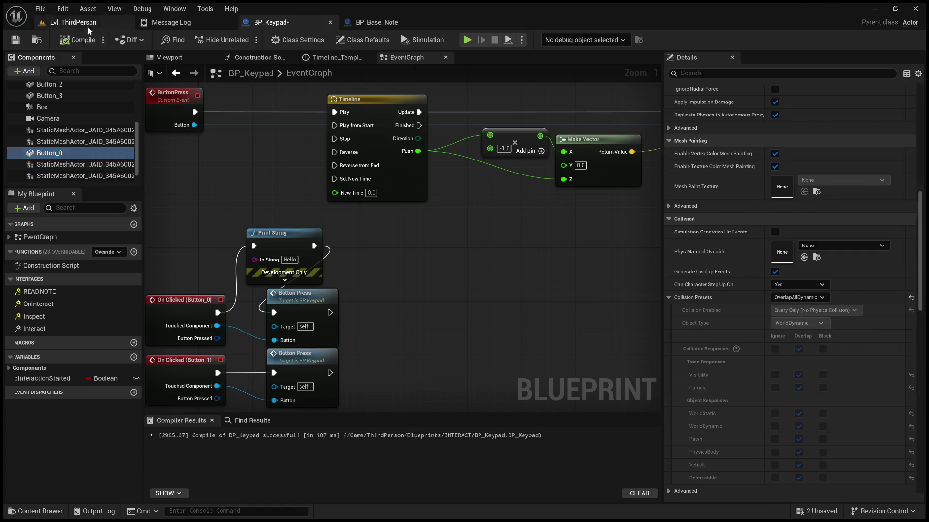
{"action": "left_click", "coordinate": [73, 22]}
{"action": "scroll", "coordinate": [352, 289], "scroll_direction": "up", "scroll_amount": 5}
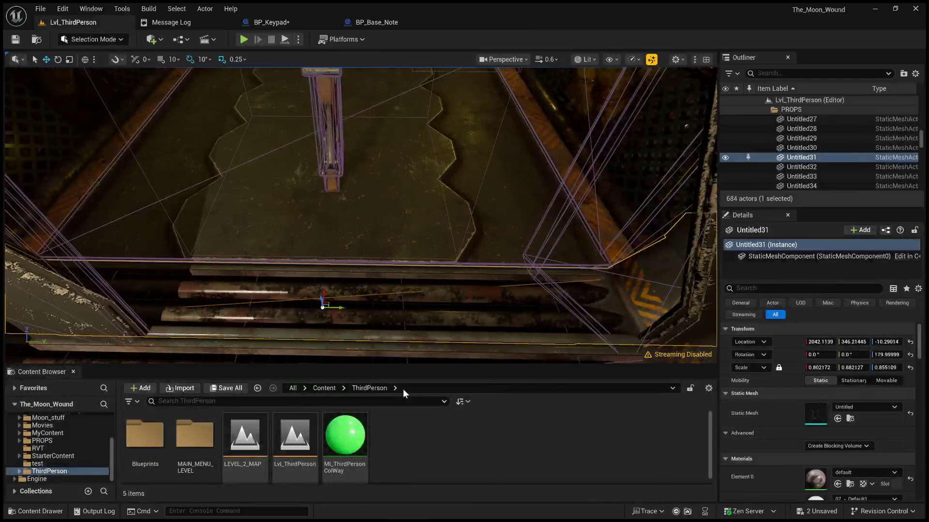
Step: Play the level, walk to the keypad and press E to test its camera, then reopen BP_Keypad
{"action": "key", "text": "alt+p"}
{"action": "left_click", "coordinate": [378, 303]}
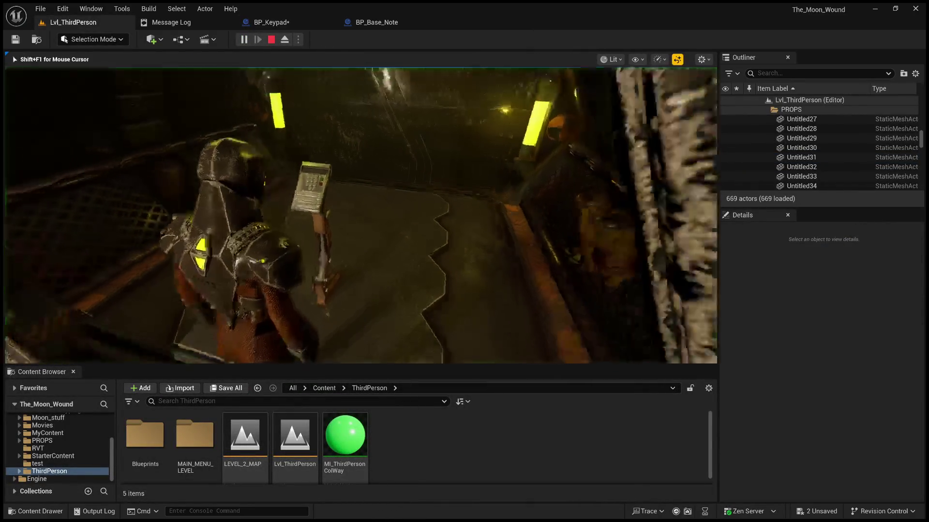
{"action": "key", "text": "w"}
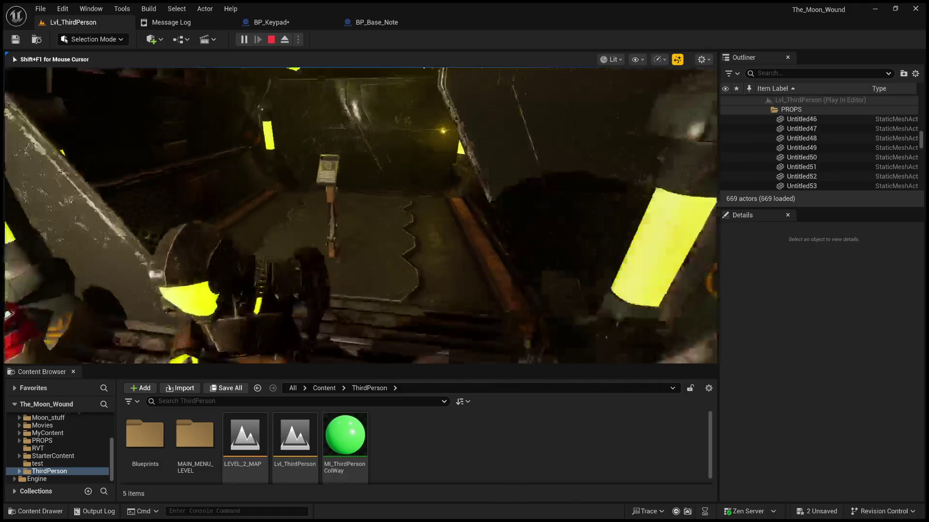
{"action": "key", "text": "e"}
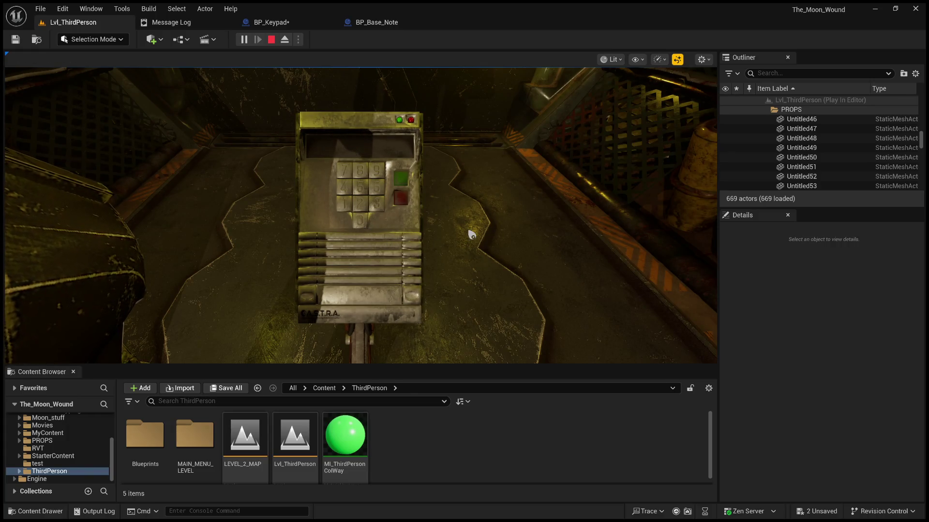
{"action": "left_click", "coordinate": [366, 225]}
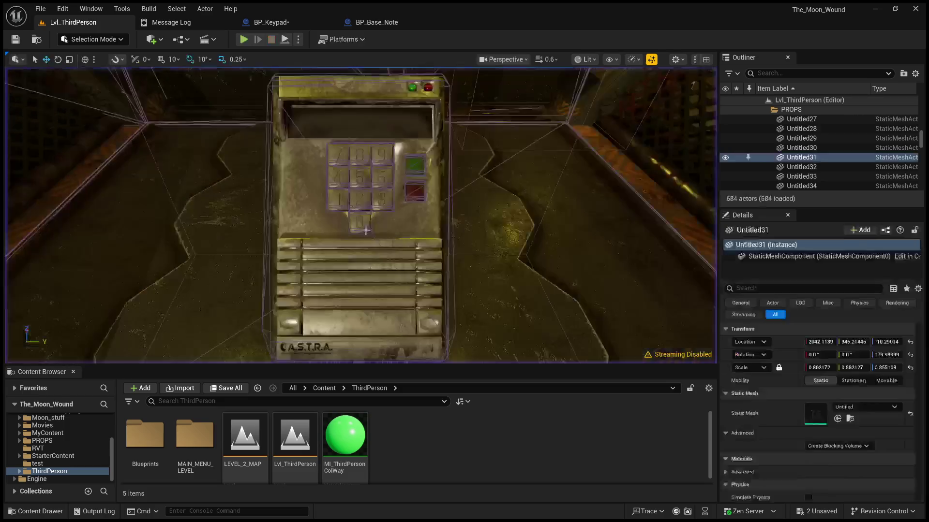
{"action": "left_click", "coordinate": [285, 24]}
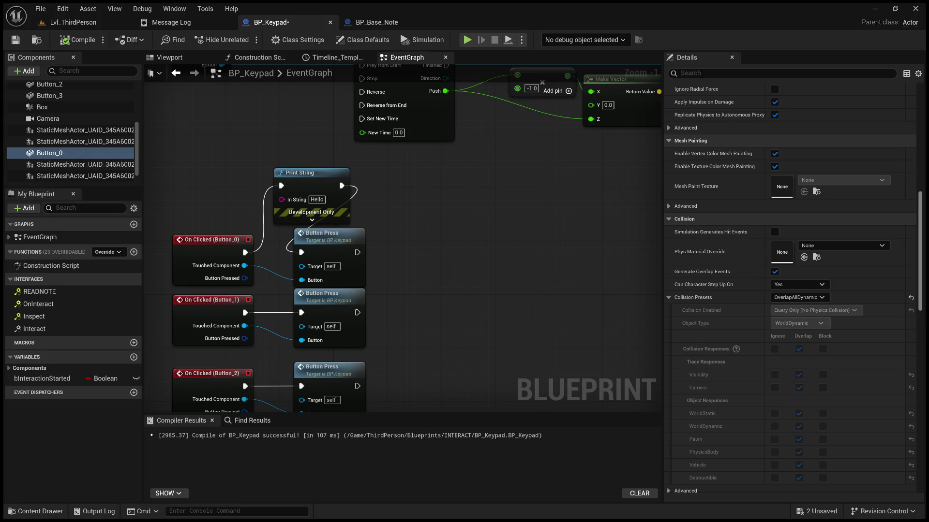
Step: Insert Set Input Mode Game And UI between Set View Target with Blend and the SET node
{"action": "scroll", "coordinate": [514, 253], "scroll_direction": "down", "scroll_amount": 4}
{"action": "mouse_move", "coordinate": [374, 279]}
{"action": "left_mouse_down"}
{"action": "mouse_move", "coordinate": [550, 219]}
{"action": "mouse_move", "coordinate": [435, 161]}
{"action": "mouse_move", "coordinate": [393, 183]}
{"action": "mouse_move", "coordinate": [297, 129]}
{"action": "mouse_move", "coordinate": [257, 153]}
{"action": "mouse_move", "coordinate": [274, 203]}
{"action": "left_mouse_up"}
{"action": "scroll", "coordinate": [435, 162], "scroll_direction": "up", "scroll_amount": 2}
{"action": "mouse_move", "coordinate": [535, 281]}
{"action": "left_mouse_down"}
{"action": "mouse_move", "coordinate": [277, 197]}
{"action": "mouse_move", "coordinate": [433, 214]}
{"action": "left_mouse_up"}
{"action": "key", "text": "ctrl+v"}
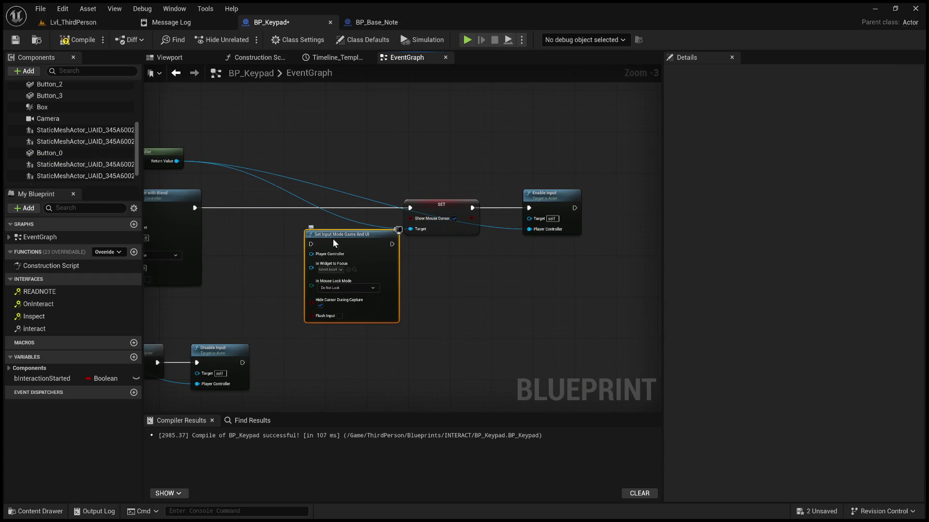
{"action": "left_click_drag", "start_coordinate": [333, 239], "coordinate": [296, 202]}
{"action": "left_click", "coordinate": [207, 211]}
{"action": "left_click_drag", "start_coordinate": [206, 208], "coordinate": [193, 208]}
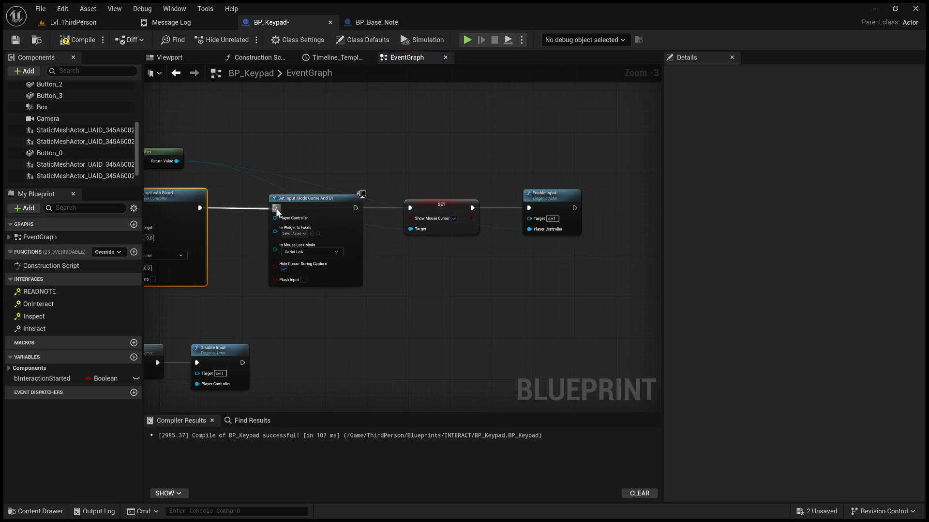
{"action": "left_click_drag", "start_coordinate": [356, 208], "coordinate": [411, 208]}
Step: Untick Hide Cursor During Capture on the input mode node and compile BP_Keypad
{"action": "scroll", "coordinate": [369, 271], "scroll_direction": "up", "scroll_amount": 2}
{"action": "left_click_drag", "start_coordinate": [369, 271], "coordinate": [447, 288]}
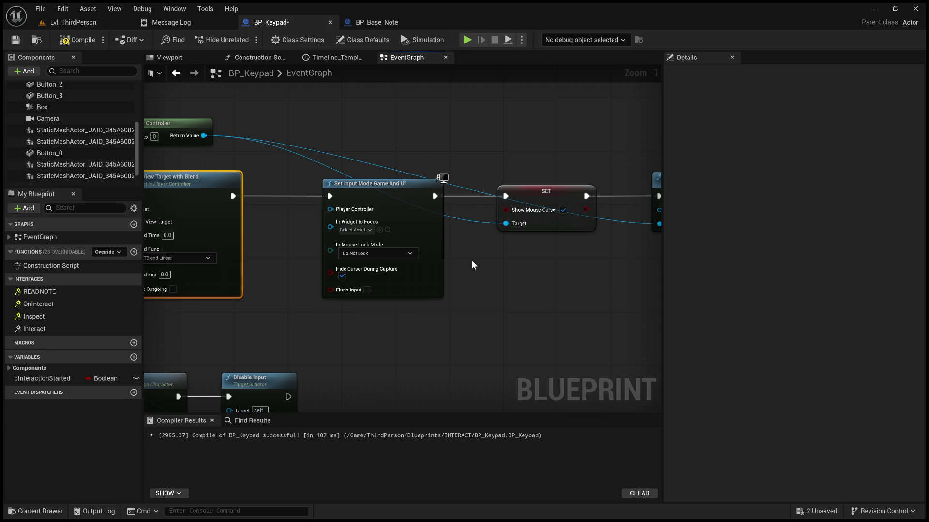
{"action": "left_click", "coordinate": [344, 275]}
{"action": "left_click", "coordinate": [72, 42]}
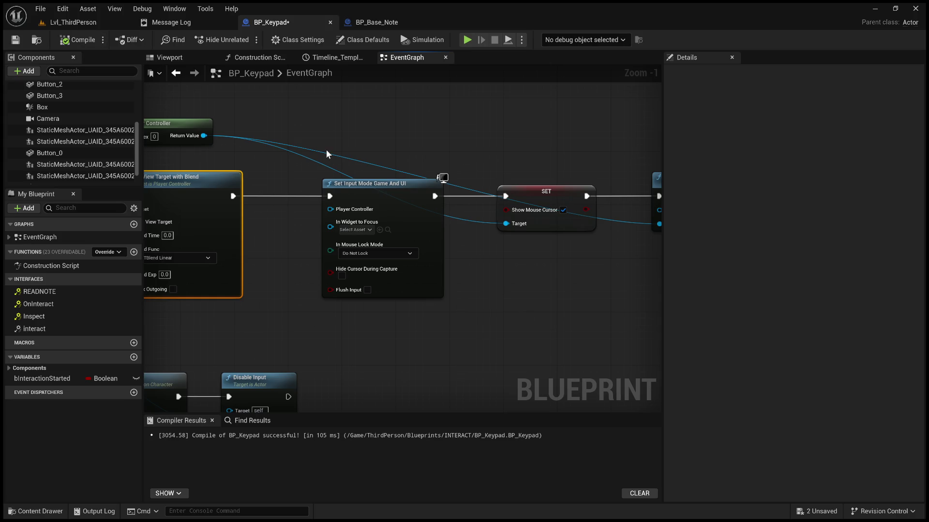
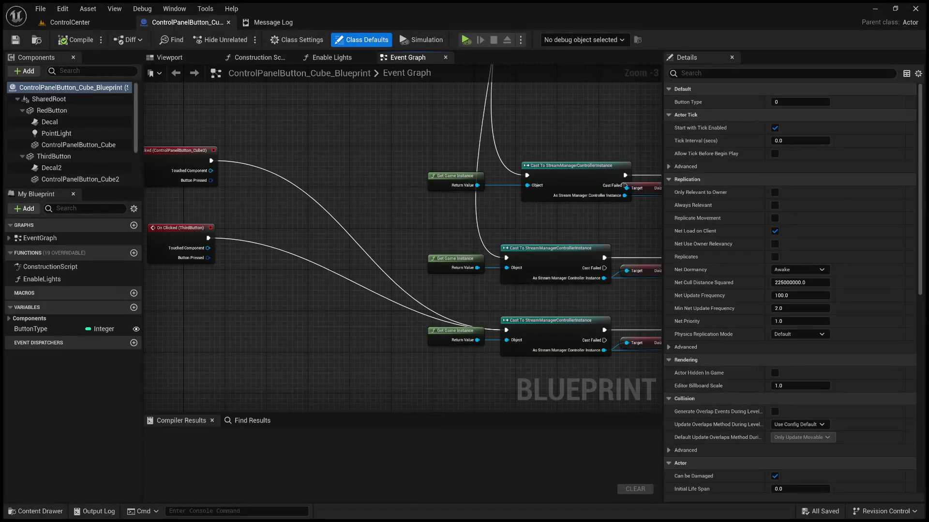
Step: Inspect RedButton's BlockAll collision preset and its advanced collision options, then minimize the editor
{"action": "left_click_drag", "start_coordinate": [344, 200], "coordinate": [415, 209]}
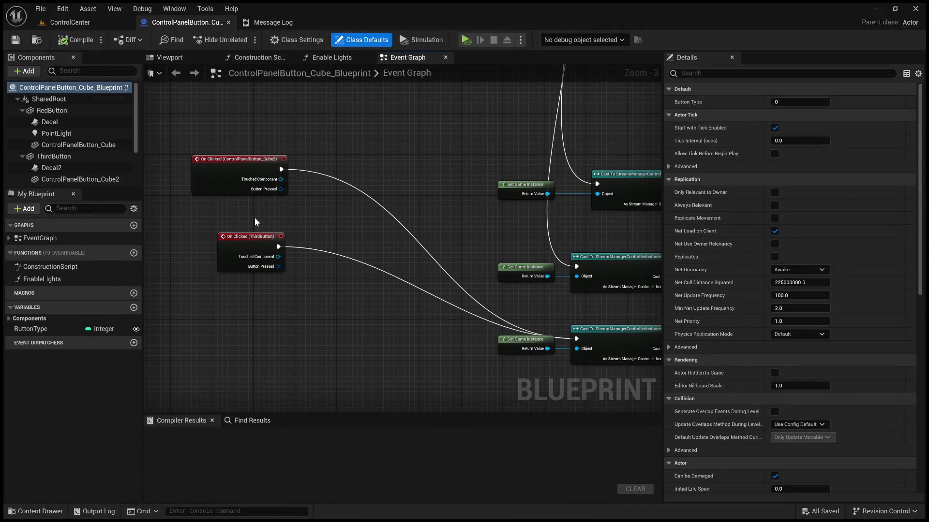
{"action": "left_click", "coordinate": [72, 110]}
{"action": "scroll", "coordinate": [738, 299], "scroll_direction": "down", "scroll_amount": 2}
{"action": "scroll", "coordinate": [739, 294], "scroll_direction": "down", "scroll_amount": 15}
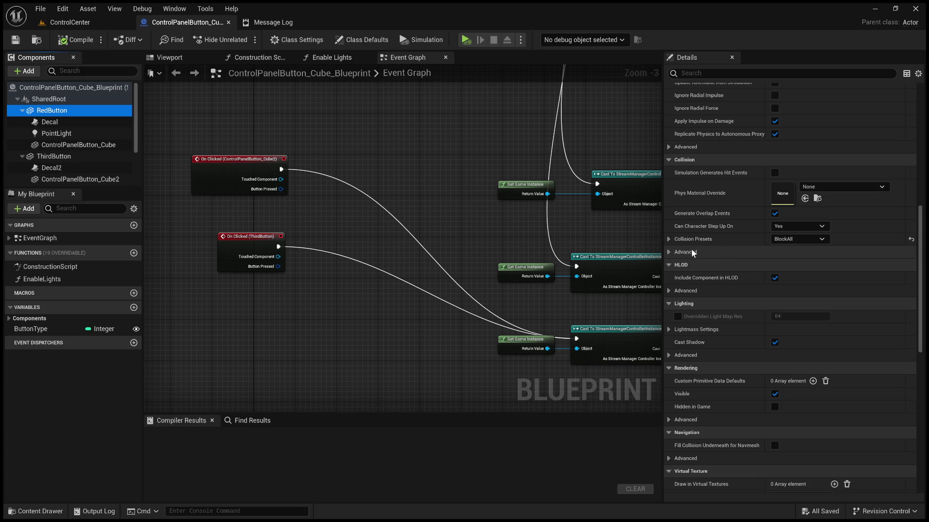
{"action": "left_click", "coordinate": [669, 240]}
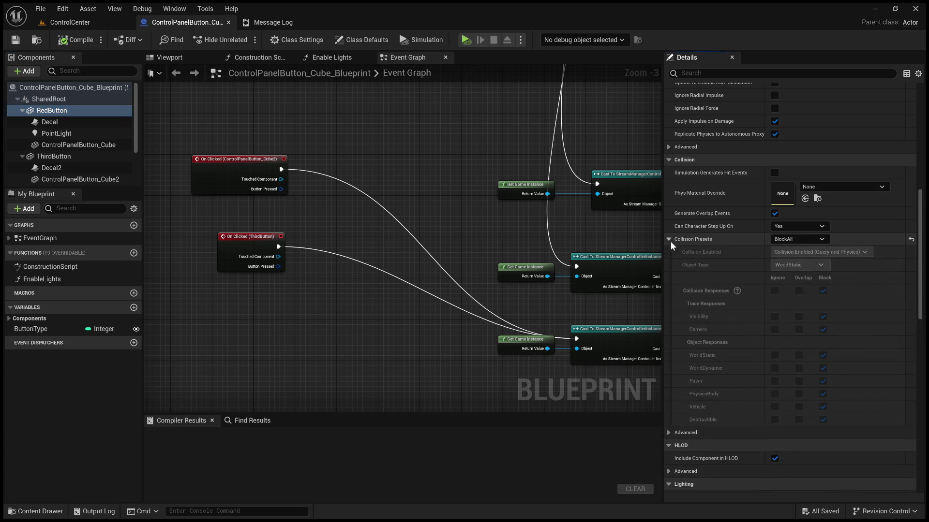
{"action": "left_click", "coordinate": [669, 239]}
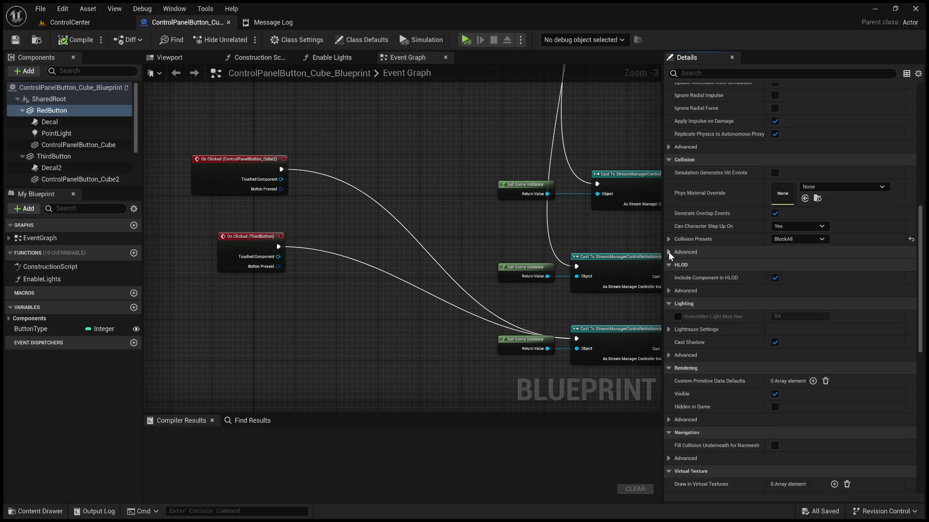
{"action": "left_click", "coordinate": [669, 252]}
{"action": "left_click", "coordinate": [670, 239]}
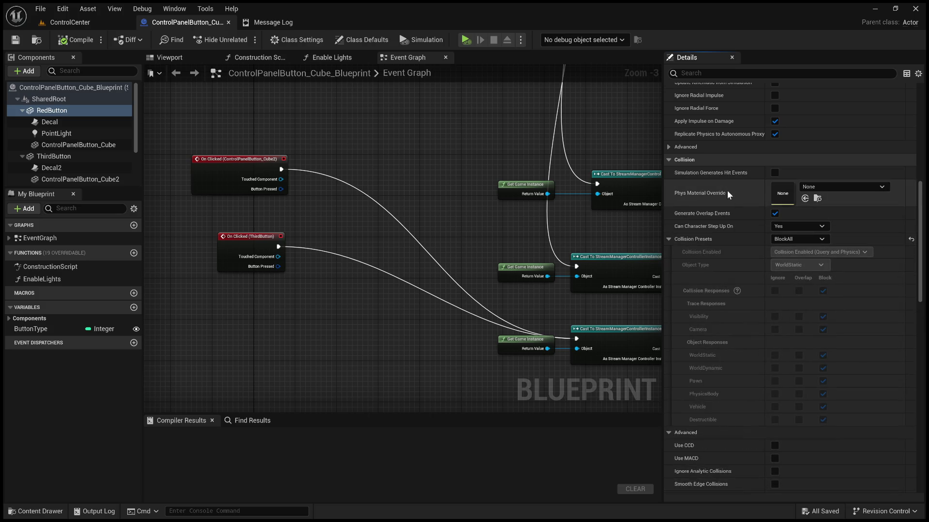
{"action": "left_click", "coordinate": [883, 13]}
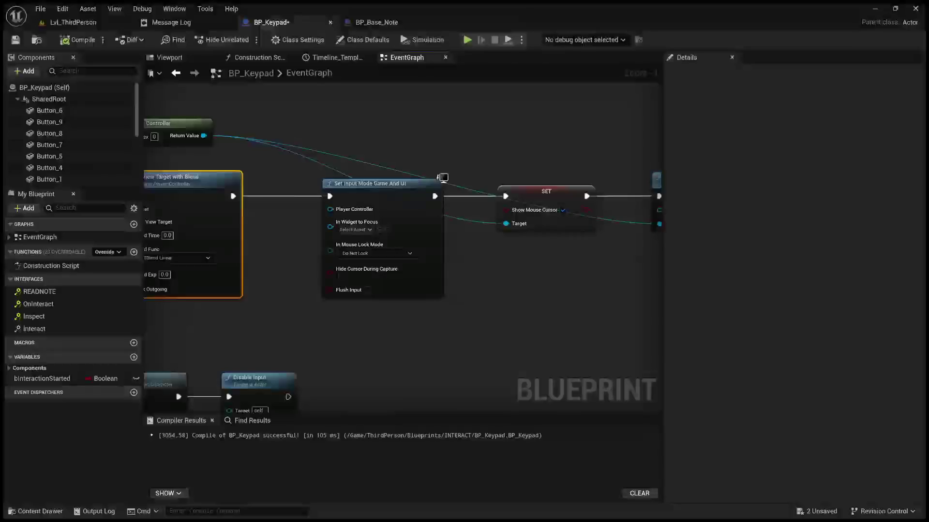
Step: Set Button_0's collision preset to BlockAll
{"action": "scroll", "coordinate": [72, 155], "scroll_direction": "down", "scroll_amount": 2}
{"action": "scroll", "coordinate": [72, 145], "scroll_direction": "down", "scroll_amount": 3}
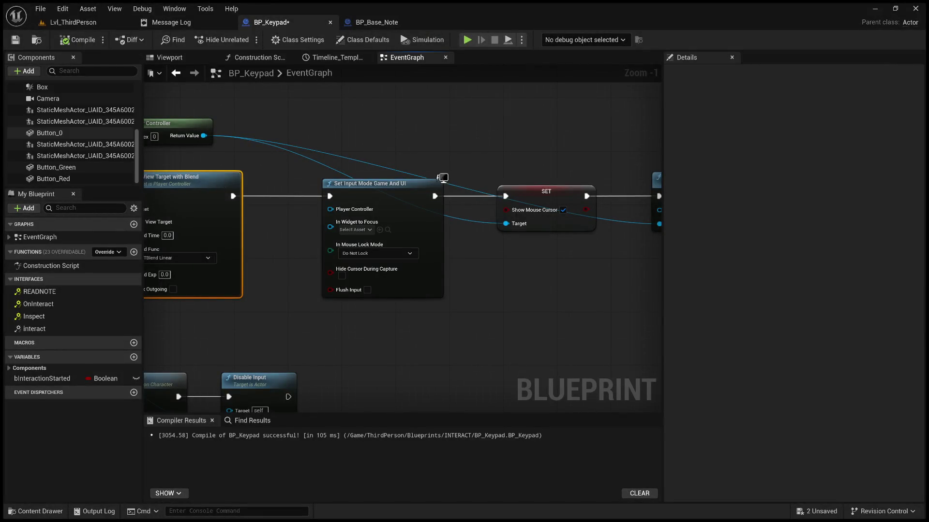
{"action": "left_click", "coordinate": [68, 137]}
{"action": "scroll", "coordinate": [719, 368], "scroll_direction": "down", "scroll_amount": 10}
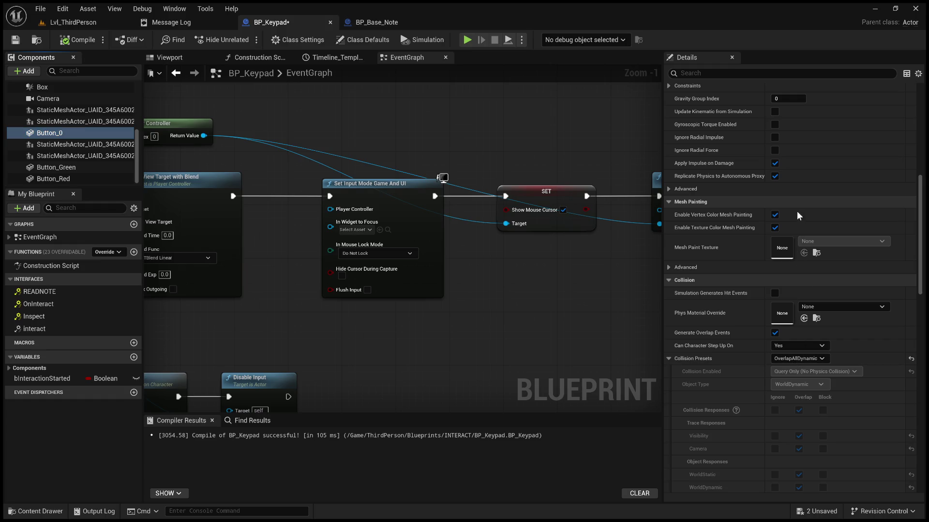
{"action": "key", "text": "ctrl+z"}
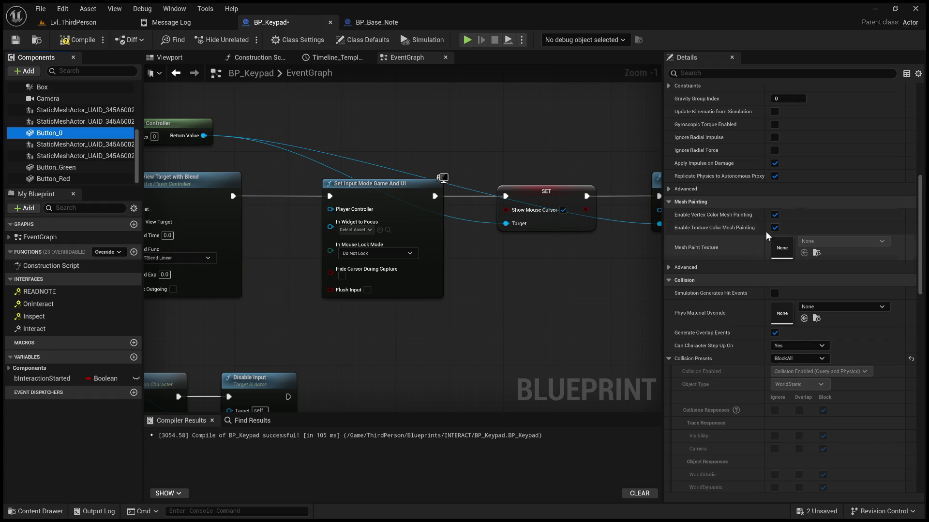
Step: Compile and save BP_Keypad, then return to the Lvl_ThirdPerson level
{"action": "left_click", "coordinate": [76, 39]}
{"action": "left_click", "coordinate": [21, 43]}
{"action": "left_click", "coordinate": [91, 23]}
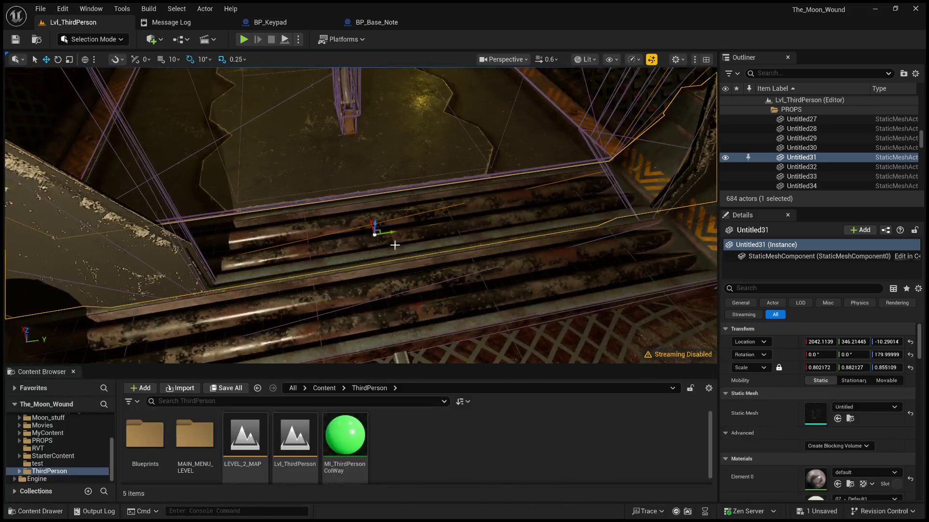
Step: Delete Set Input Mode Game And UI and wire Set View Target with Blend into the Show Mouse Cursor SET
{"action": "left_click", "coordinate": [274, 23]}
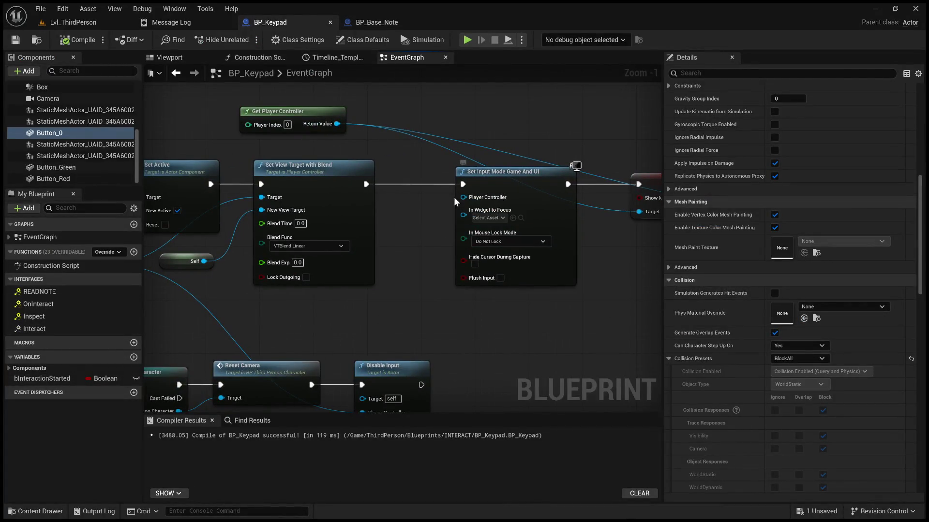
{"action": "scroll", "coordinate": [454, 194], "scroll_direction": "down", "scroll_amount": 2}
{"action": "left_click_drag", "start_coordinate": [472, 181], "coordinate": [496, 228]}
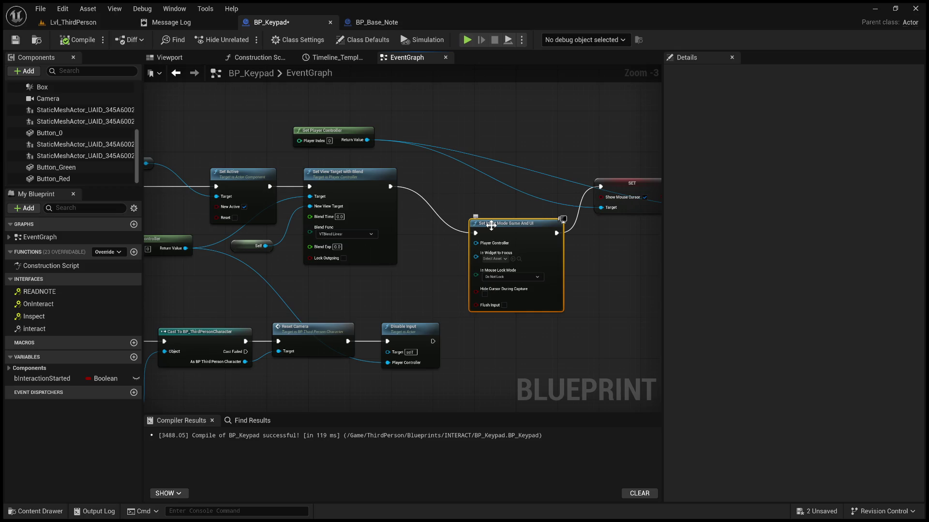
{"action": "key", "text": "Delete"}
{"action": "left_click_drag", "start_coordinate": [390, 187], "coordinate": [600, 188]}
{"action": "scroll", "coordinate": [556, 203], "scroll_direction": "down", "scroll_amount": 4}
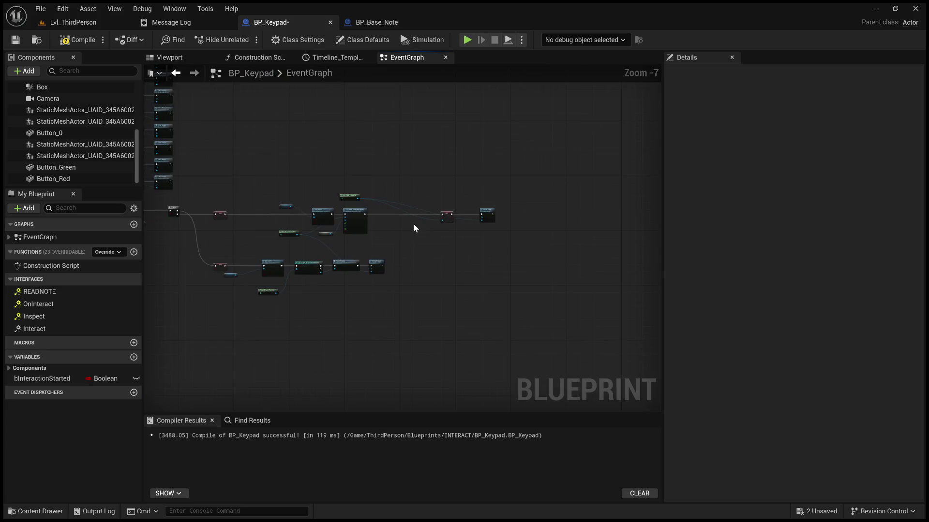
{"action": "scroll", "coordinate": [413, 223], "scroll_direction": "up", "scroll_amount": 3}
{"action": "scroll", "coordinate": [407, 250], "scroll_direction": "up", "scroll_amount": 2}
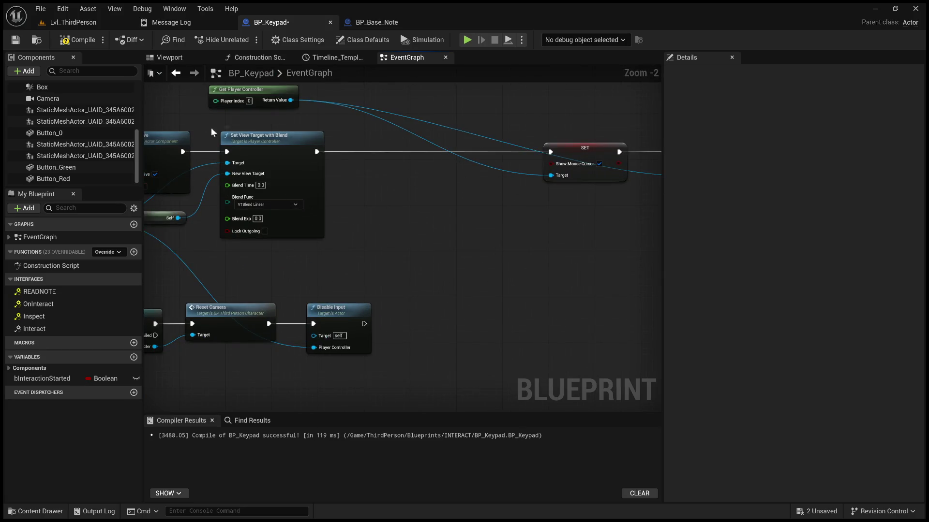
{"action": "left_click", "coordinate": [75, 22]}
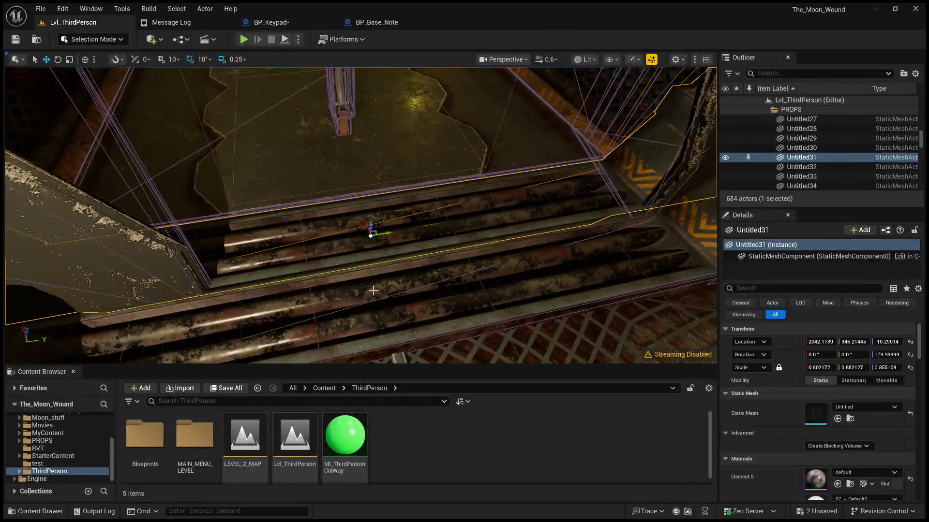
{"action": "left_click", "coordinate": [374, 290]}
{"action": "key", "text": "alt+p"}
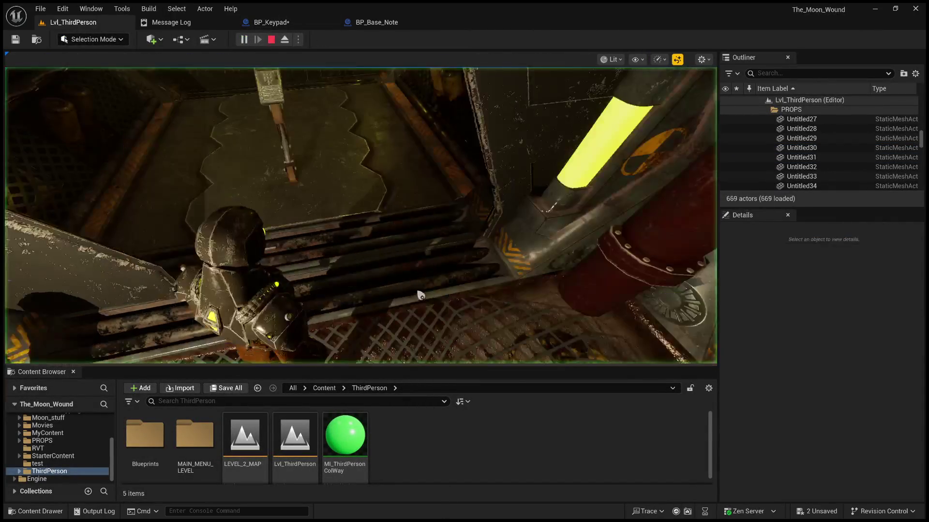
{"action": "key", "text": "e"}
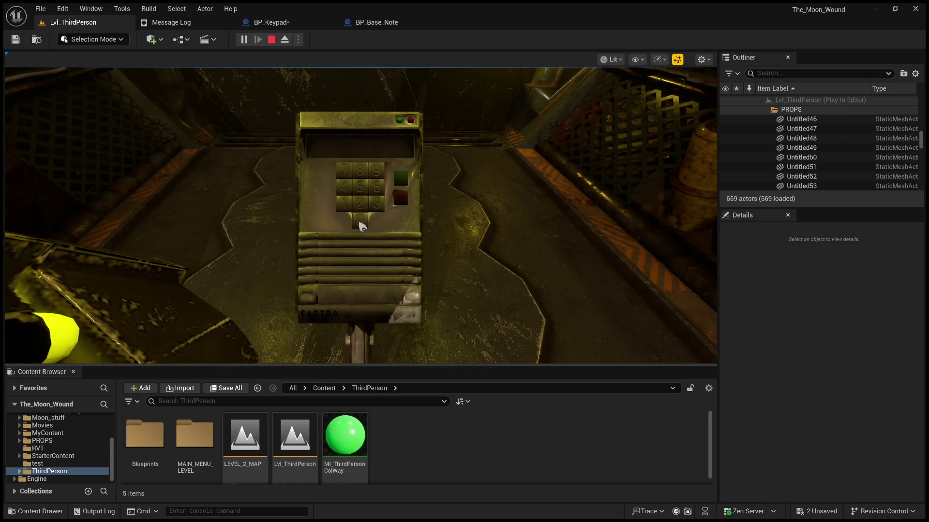
{"action": "key", "text": "Escape"}
{"action": "left_click", "coordinate": [399, 164]}
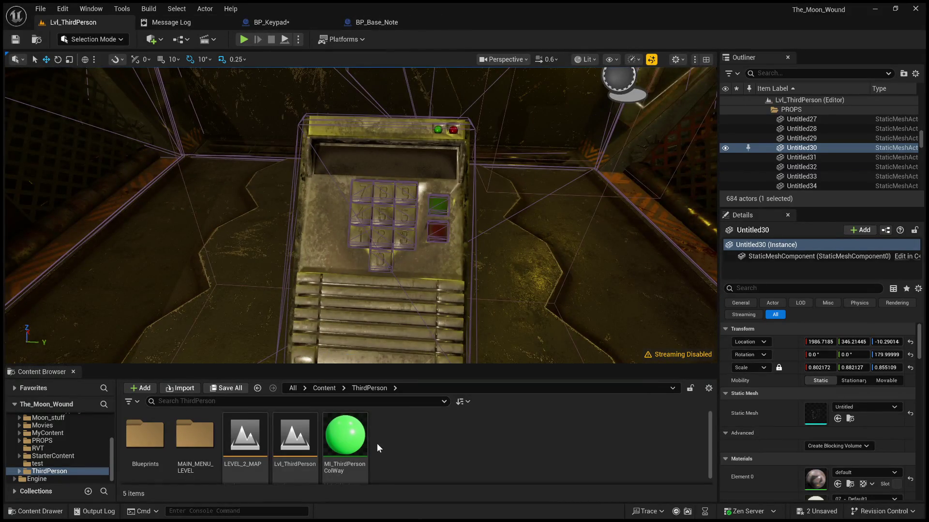
Step: Open BP_ThirdPersonCharacter from the Blueprints folder in the Content Browser
{"action": "scroll", "coordinate": [375, 451], "scroll_direction": "down", "scroll_amount": 1}
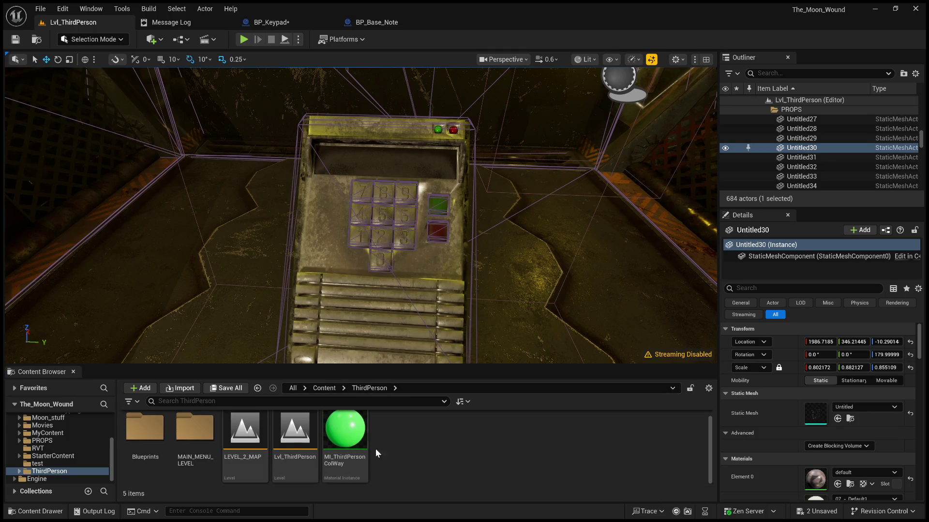
{"action": "double_click", "coordinate": [158, 456]}
{"action": "scroll", "coordinate": [235, 463], "scroll_direction": "down", "scroll_amount": 2}
{"action": "scroll", "coordinate": [235, 463], "scroll_direction": "up", "scroll_amount": 1}
{"action": "scroll", "coordinate": [232, 451], "scroll_direction": "down", "scroll_amount": 2}
{"action": "double_click", "coordinate": [196, 448]}
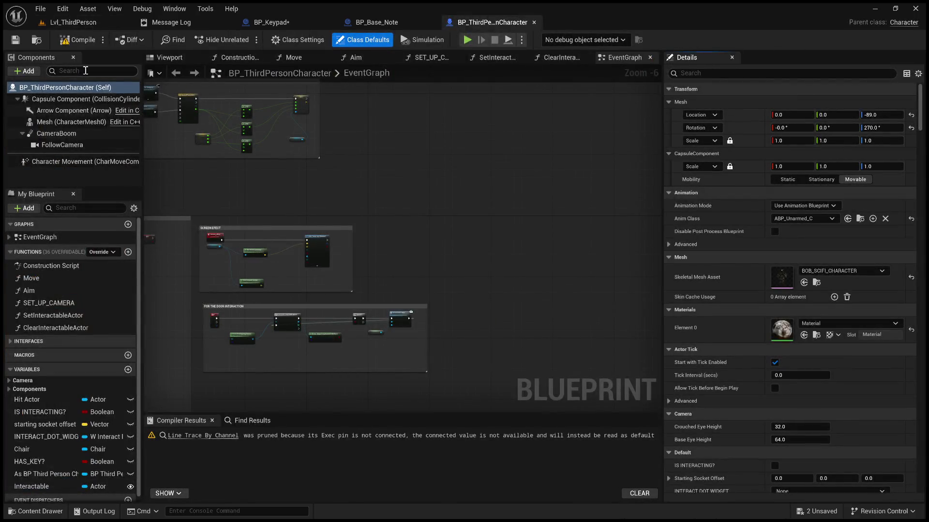
Step: Search the character's Details for click event settings, then return to BP_Keypad
{"action": "left_click", "coordinate": [731, 73]}
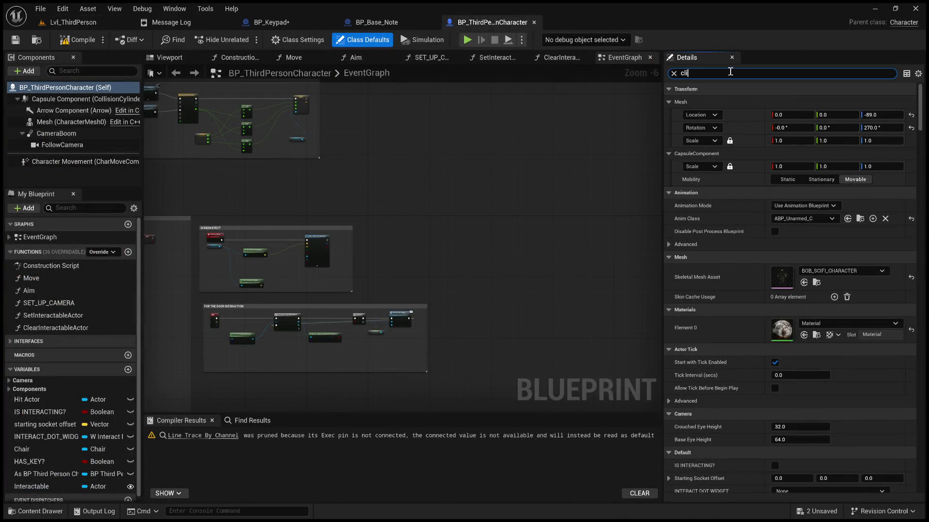
{"action": "type", "text": "ck"}
{"action": "key", "text": "BackSpace"}
{"action": "key", "text": "BackSpace"}
{"action": "key", "text": "BackSpace"}
{"action": "type", "text": "s"}
{"action": "left_click", "coordinate": [293, 20]}
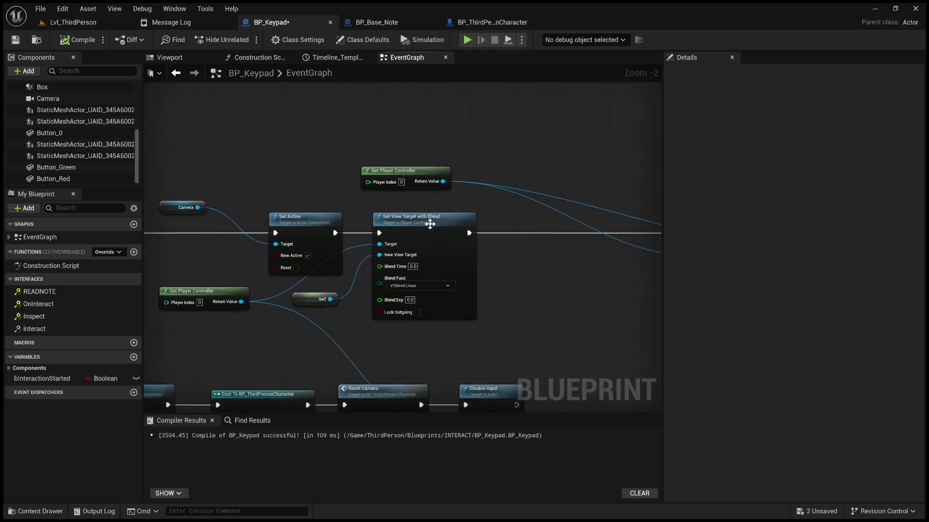
Step: Add a ticked SET Enable Click Events on Get Player Controller between Set View Target with Blend and Show Mouse Cursor
{"action": "left_click_drag", "start_coordinate": [444, 182], "coordinate": [500, 127]}
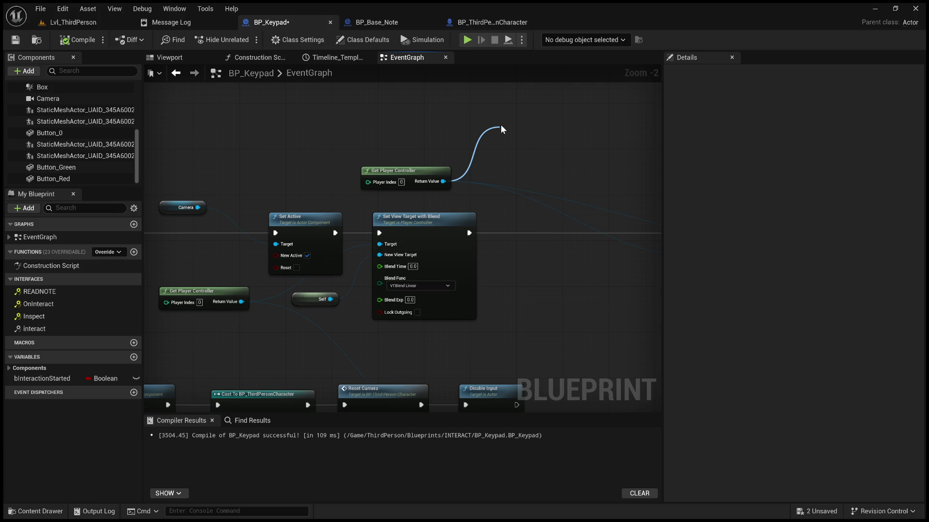
{"action": "left_click", "coordinate": [571, 279]}
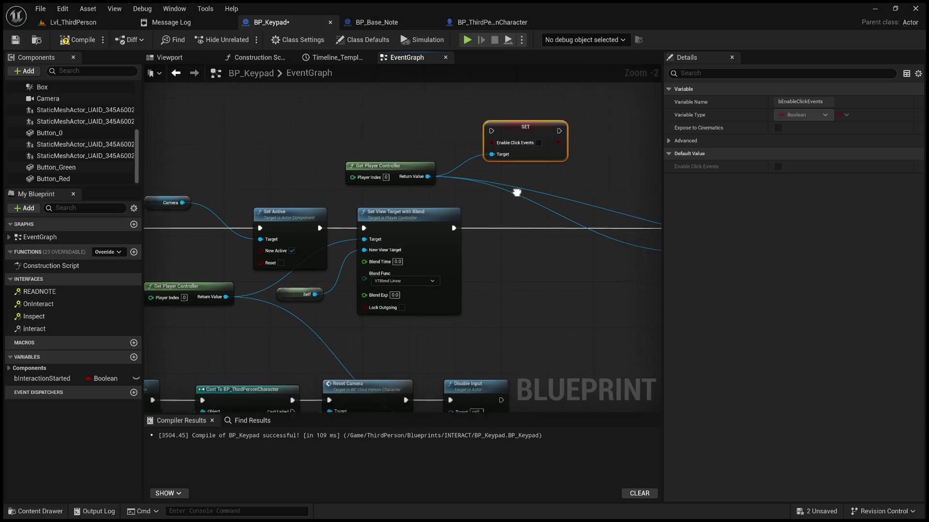
{"action": "left_click_drag", "start_coordinate": [434, 138], "coordinate": [445, 236]}
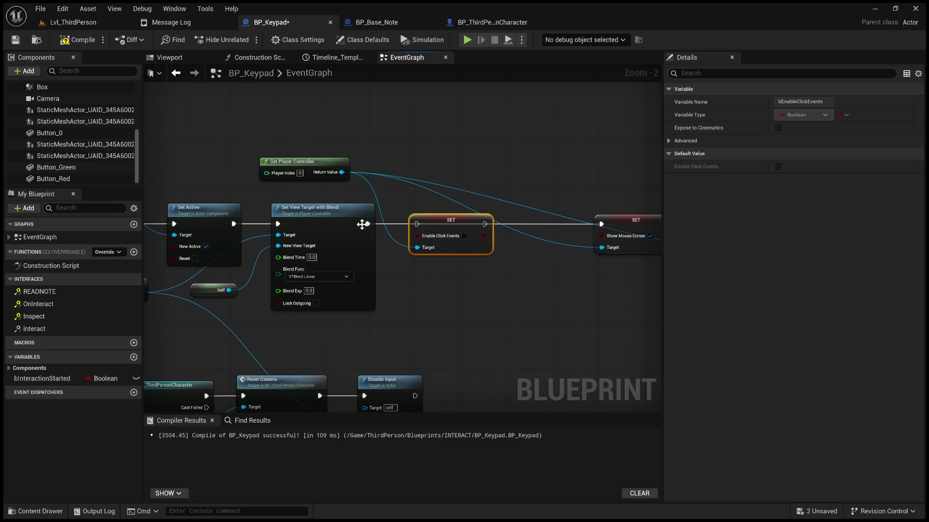
{"action": "mouse_move", "coordinate": [367, 227]}
{"action": "left_mouse_down"}
{"action": "mouse_move", "coordinate": [428, 226]}
{"action": "mouse_move", "coordinate": [418, 224]}
{"action": "left_mouse_up"}
{"action": "mouse_move", "coordinate": [484, 223]}
{"action": "left_mouse_down"}
{"action": "mouse_move", "coordinate": [606, 233]}
{"action": "mouse_move", "coordinate": [602, 225]}
{"action": "left_mouse_up"}
{"action": "left_click", "coordinate": [77, 24]}
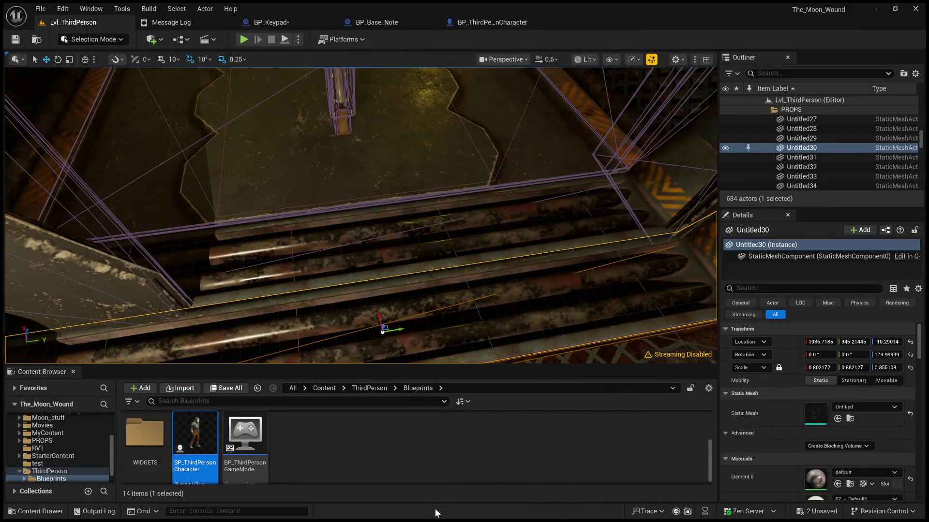
Step: Run and stop a quick play session, then compile BP_Base_Note
{"action": "key", "text": "alt+p"}
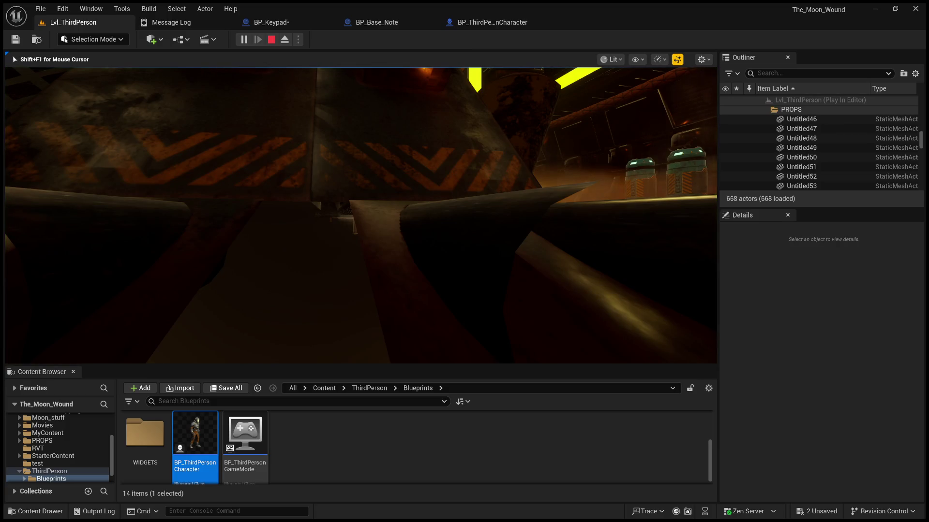
{"action": "key", "text": "Escape"}
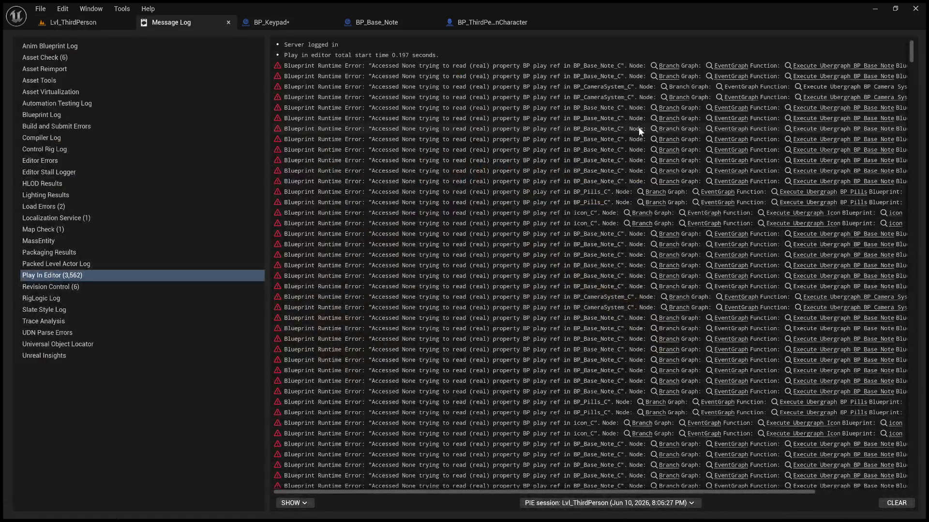
{"action": "left_click", "coordinate": [350, 22]}
{"action": "left_click", "coordinate": [73, 42]}
{"action": "left_click", "coordinate": [73, 22]}
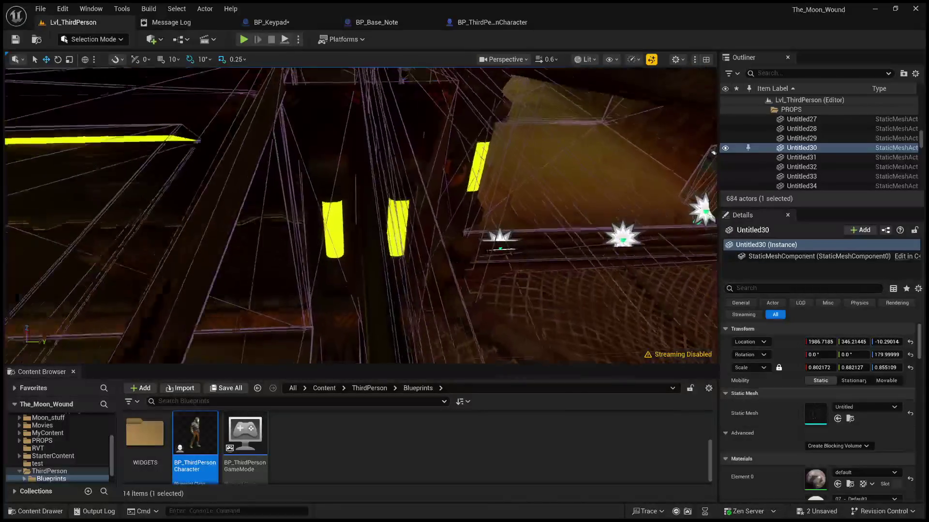
Step: Fly to the keypad and play-test its close-up printing Hello, then reopen BP_Keypad
{"action": "key", "text": "w"}
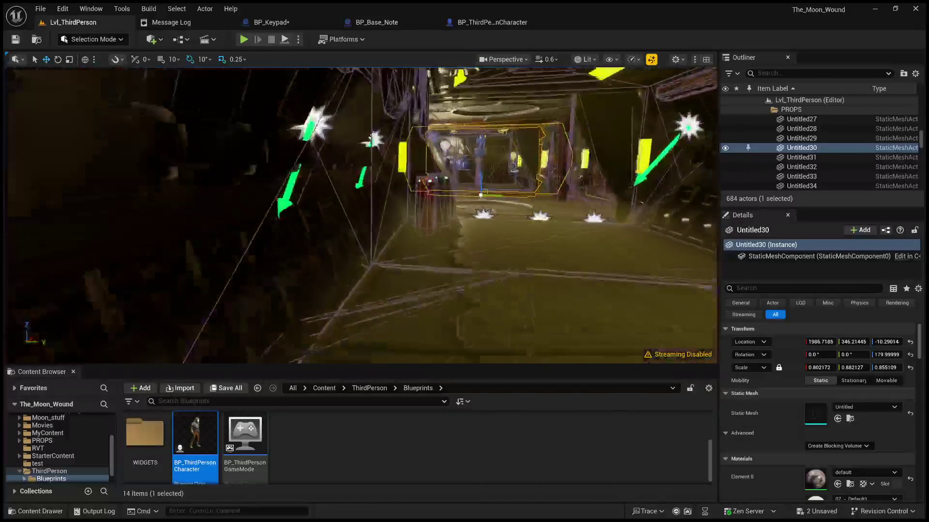
{"action": "key", "text": "w"}
{"action": "scroll", "coordinate": [361, 215], "scroll_direction": "up", "scroll_amount": 1}
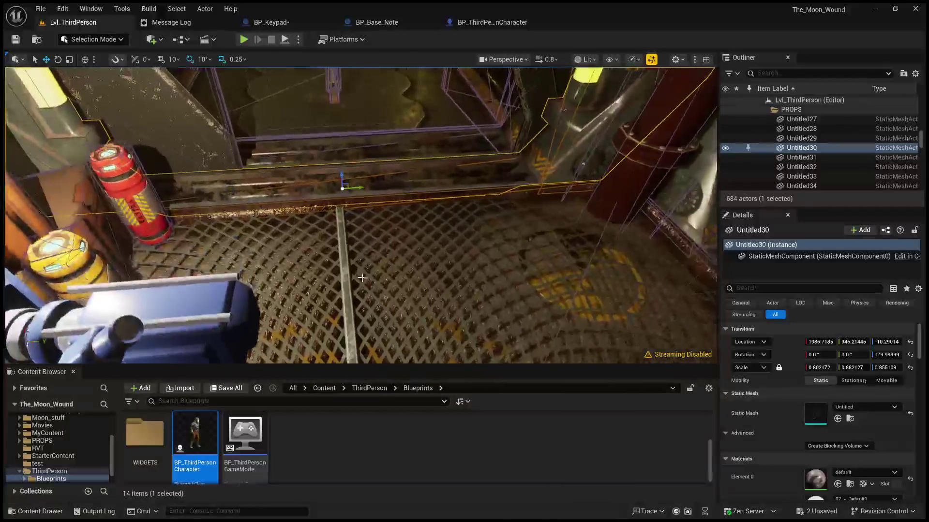
{"action": "left_click", "coordinate": [405, 321]}
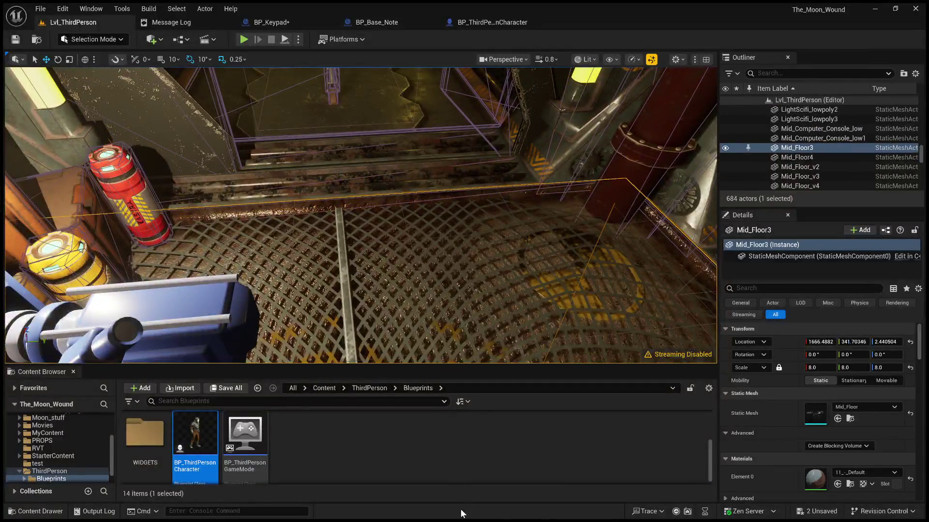
{"action": "key", "text": "alt+p"}
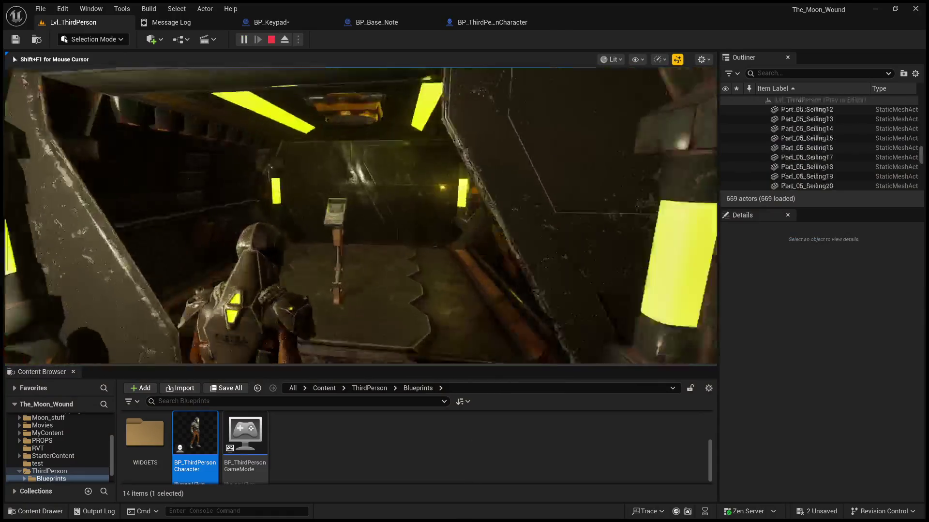
{"action": "key", "text": "e"}
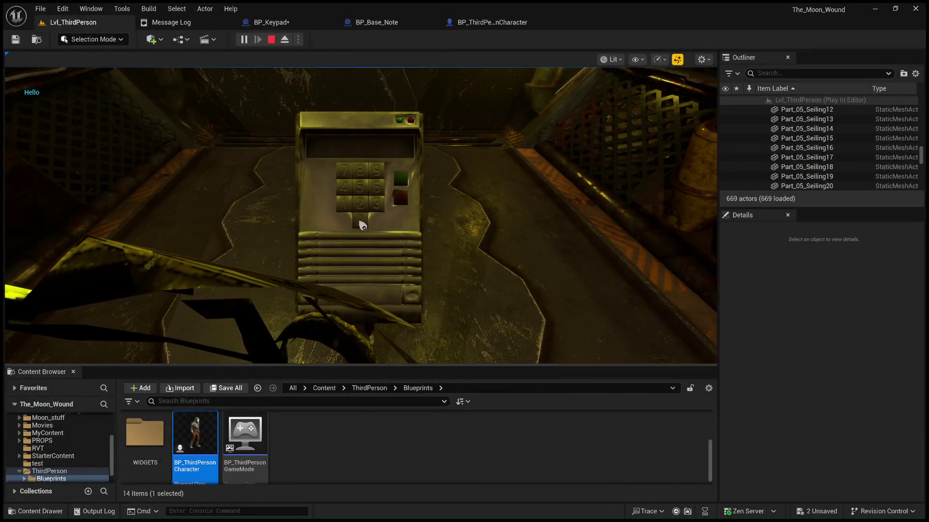
{"action": "left_click", "coordinate": [272, 39]}
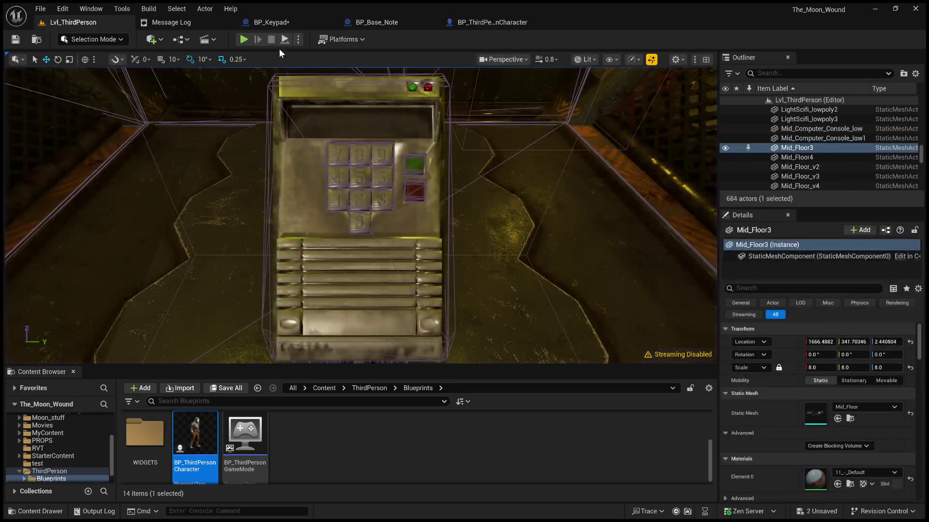
{"action": "left_click", "coordinate": [289, 22]}
{"action": "scroll", "coordinate": [498, 164], "scroll_direction": "up", "scroll_amount": 3}
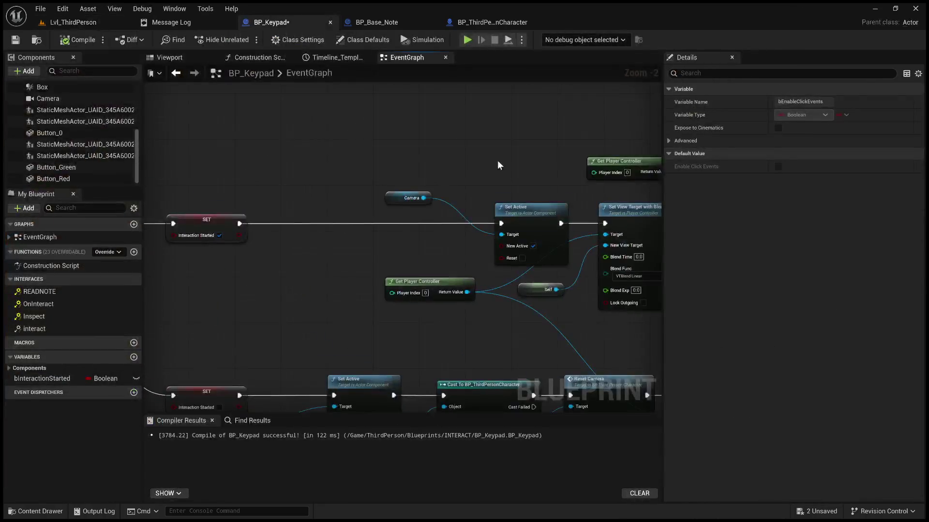
Step: Duplicate the SET Enable Click Events node and place the copy beside Disable Input
{"action": "scroll", "coordinate": [499, 166], "scroll_direction": "down", "scroll_amount": 3}
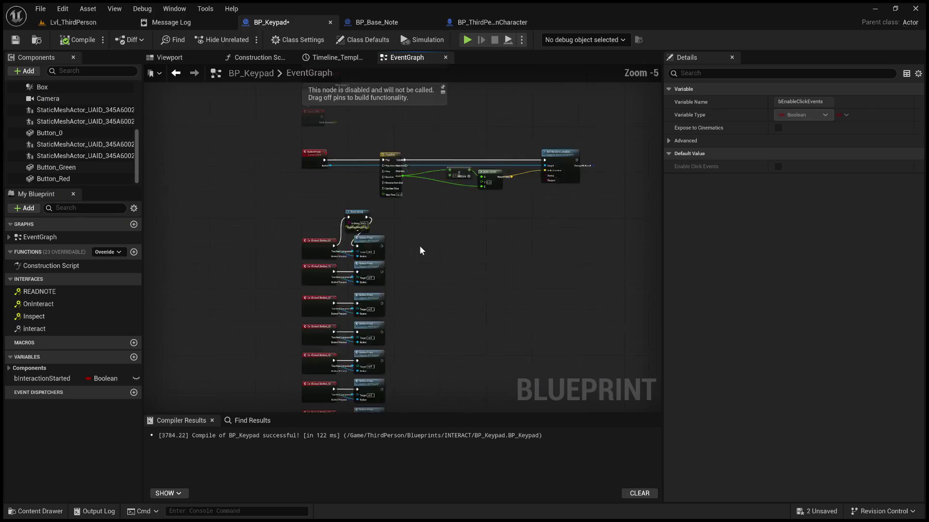
{"action": "scroll", "coordinate": [419, 251], "scroll_direction": "up", "scroll_amount": 1}
{"action": "scroll", "coordinate": [406, 257], "scroll_direction": "up", "scroll_amount": 1}
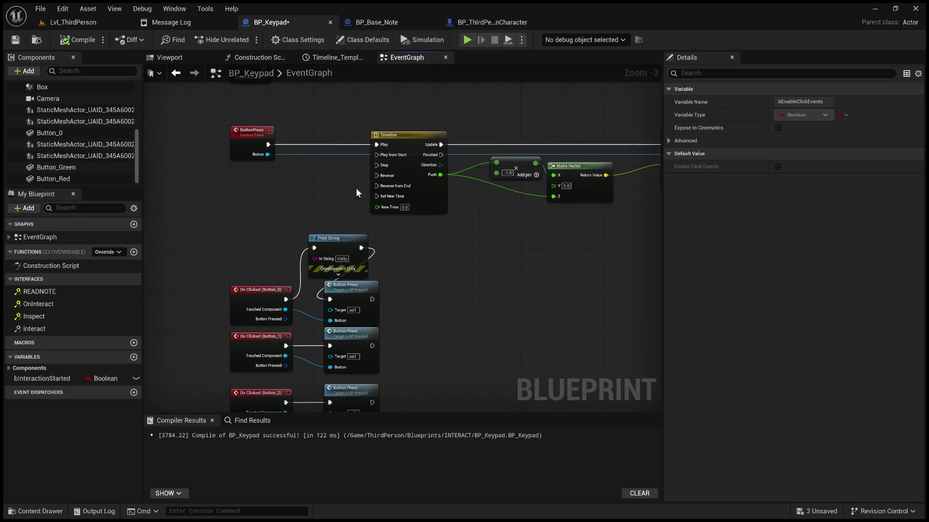
{"action": "scroll", "coordinate": [381, 253], "scroll_direction": "down", "scroll_amount": 4}
{"action": "scroll", "coordinate": [345, 250], "scroll_direction": "up", "scroll_amount": 3}
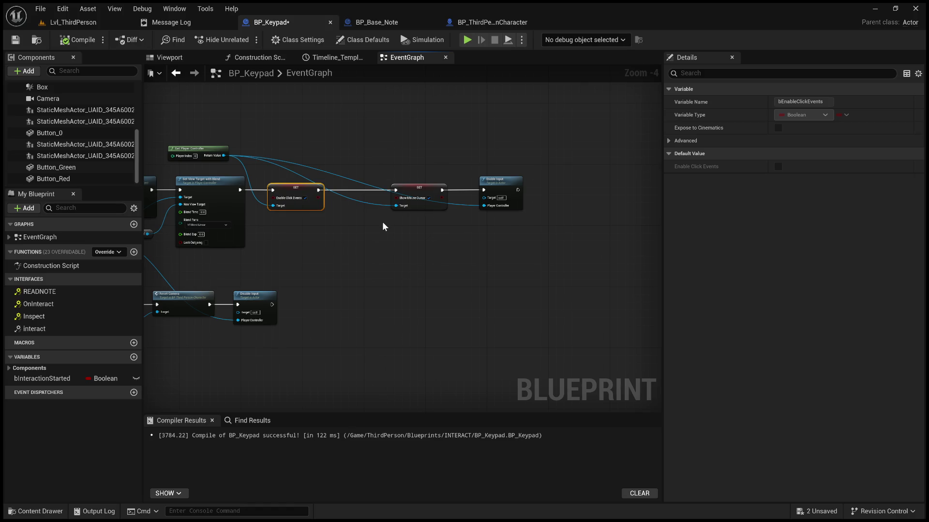
{"action": "left_click_drag", "start_coordinate": [357, 233], "coordinate": [463, 236]}
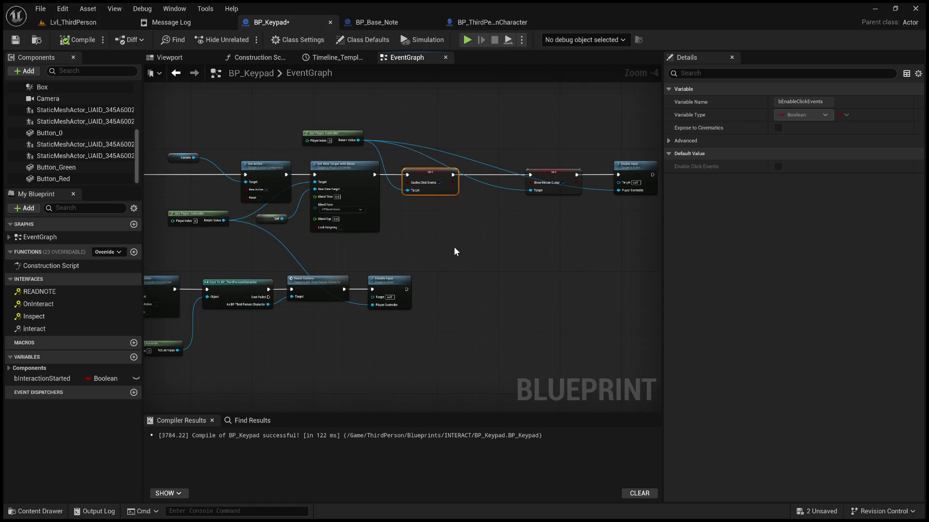
{"action": "scroll", "coordinate": [451, 251], "scroll_direction": "up", "scroll_amount": 1}
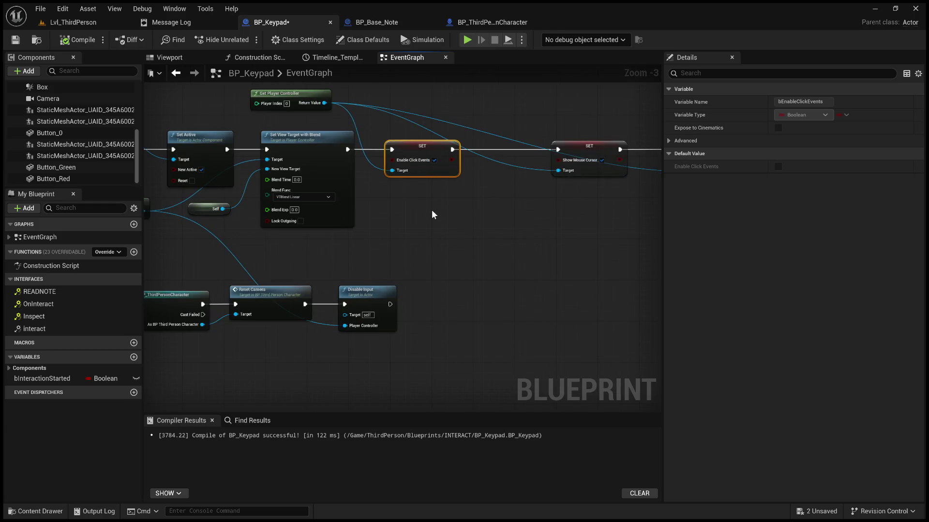
{"action": "key", "text": "ctrl+c"}
{"action": "key", "text": "ctrl+v"}
{"action": "left_click_drag", "start_coordinate": [459, 224], "coordinate": [448, 307]}
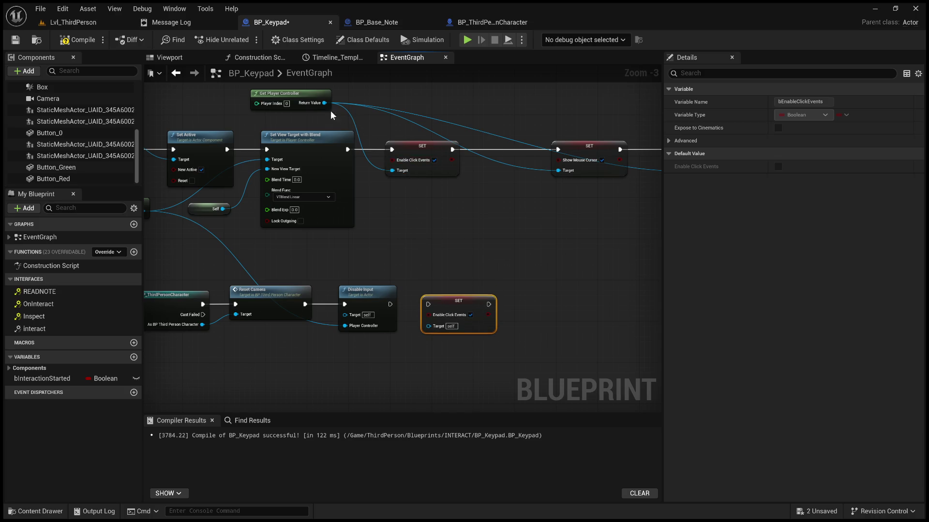
Step: Wire the copy to the Player Controller after Disable Input, set it false, and save
{"action": "mouse_move", "coordinate": [325, 103]}
{"action": "left_mouse_down"}
{"action": "mouse_move", "coordinate": [426, 319]}
{"action": "mouse_move", "coordinate": [436, 302]}
{"action": "mouse_move", "coordinate": [431, 329]}
{"action": "left_mouse_up"}
{"action": "left_click_drag", "start_coordinate": [390, 304], "coordinate": [429, 304]}
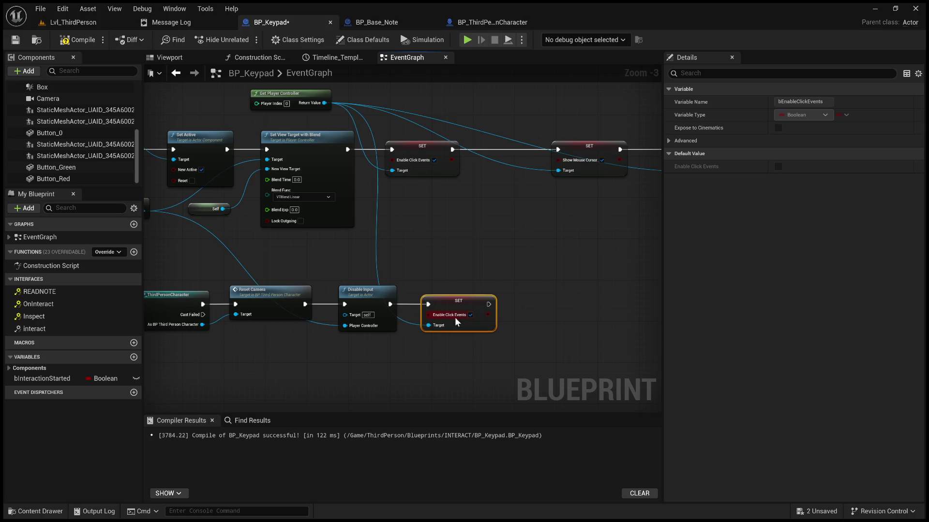
{"action": "left_click", "coordinate": [470, 315]}
{"action": "key", "text": "ctrl+s"}
{"action": "mouse_move", "coordinate": [366, 223]}
{"action": "left_mouse_down"}
{"action": "mouse_move", "coordinate": [375, 253]}
{"action": "mouse_move", "coordinate": [501, 290]}
{"action": "mouse_move", "coordinate": [537, 289]}
{"action": "left_mouse_up"}
{"action": "left_click", "coordinate": [73, 22]}
Step: Delete the Print String node and wire On Clicked (Button_0) straight into Button Press
{"action": "left_click_drag", "start_coordinate": [205, 99], "coordinate": [232, 155]}
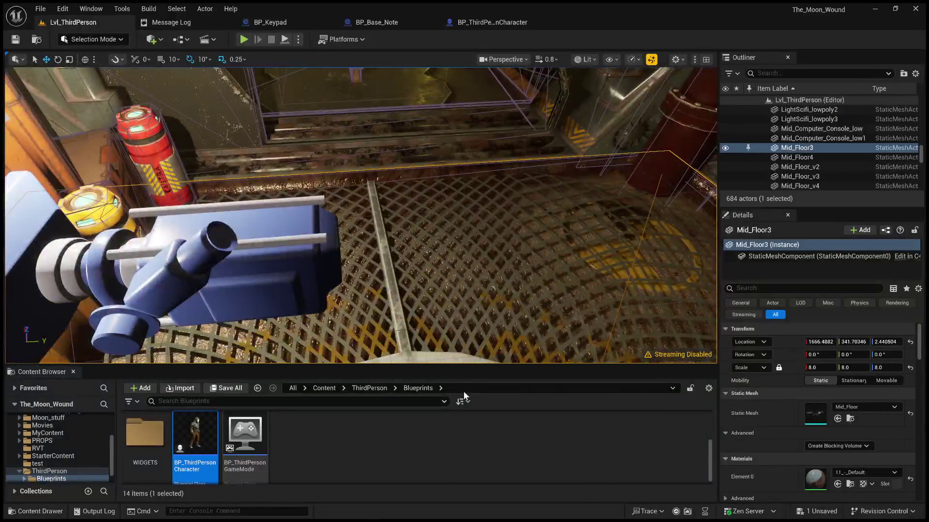
{"action": "left_click", "coordinate": [342, 169]}
{"action": "left_click_drag", "start_coordinate": [342, 169], "coordinate": [362, 223]}
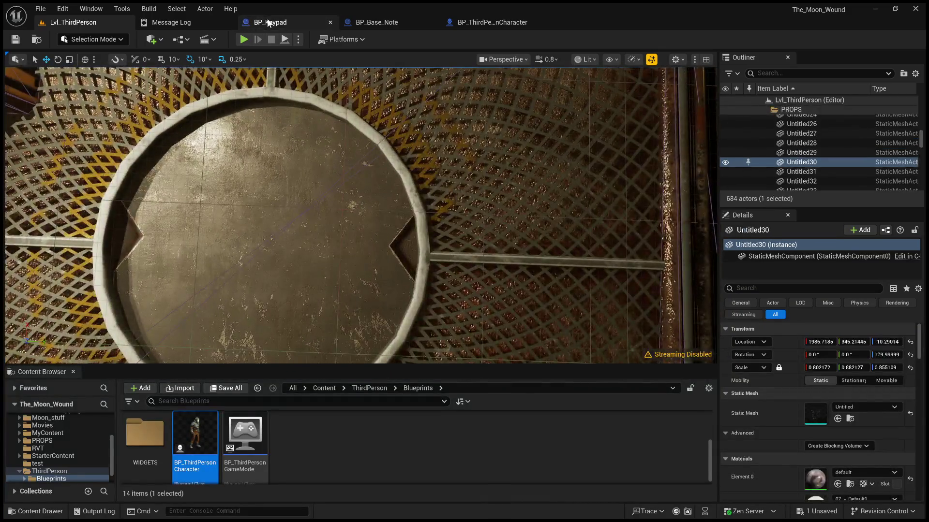
{"action": "left_click", "coordinate": [269, 23]}
{"action": "scroll", "coordinate": [442, 193], "scroll_direction": "down", "scroll_amount": 5}
{"action": "scroll", "coordinate": [405, 228], "scroll_direction": "up", "scroll_amount": 4}
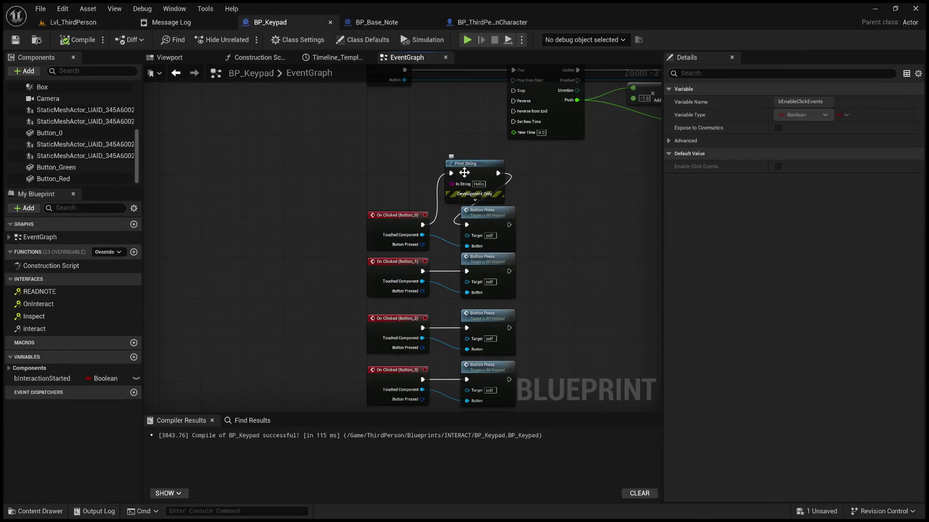
{"action": "left_click", "coordinate": [464, 173]}
{"action": "key", "text": "Delete"}
{"action": "left_click_drag", "start_coordinate": [422, 225], "coordinate": [467, 225]}
Step: Compile and save BP_Keypad, then return to the level
{"action": "left_click", "coordinate": [91, 42]}
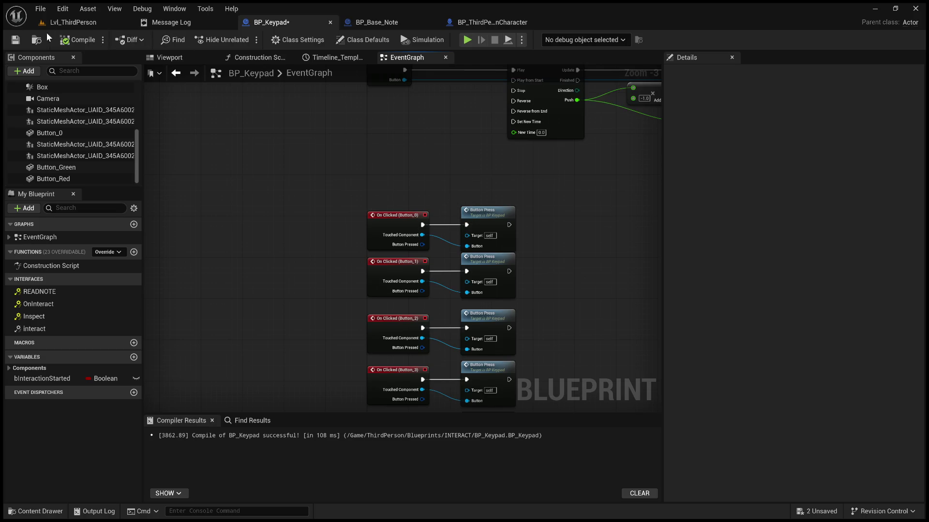
{"action": "left_click", "coordinate": [14, 41]}
{"action": "left_click", "coordinate": [73, 22]}
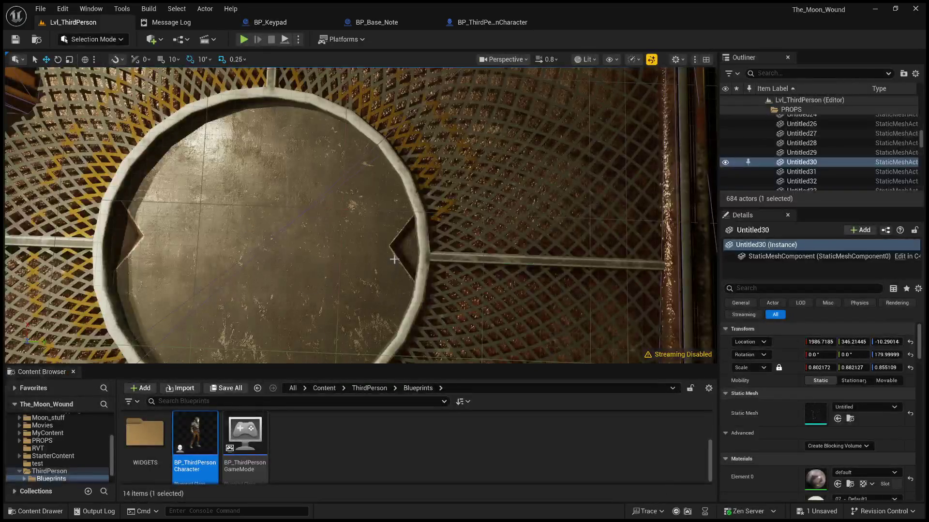
Step: Play-test the keypad close-up by clicking its 1 key, then stop and reopen BP_Keypad
{"action": "key", "text": "alt+p"}
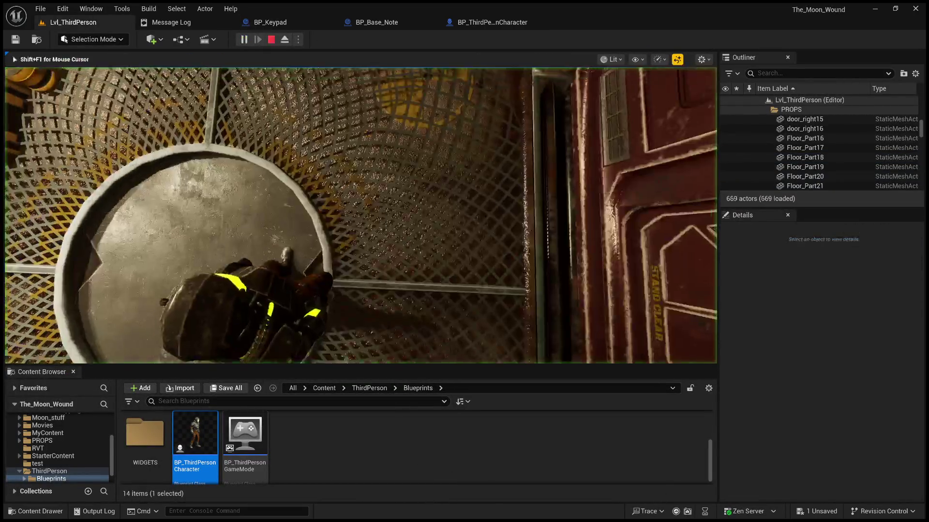
{"action": "key", "text": "e"}
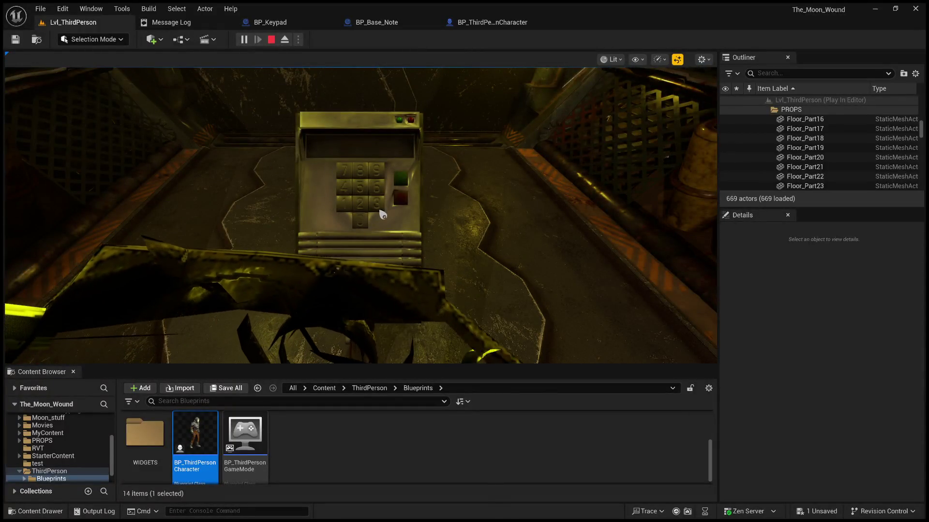
{"action": "left_click", "coordinate": [357, 201]}
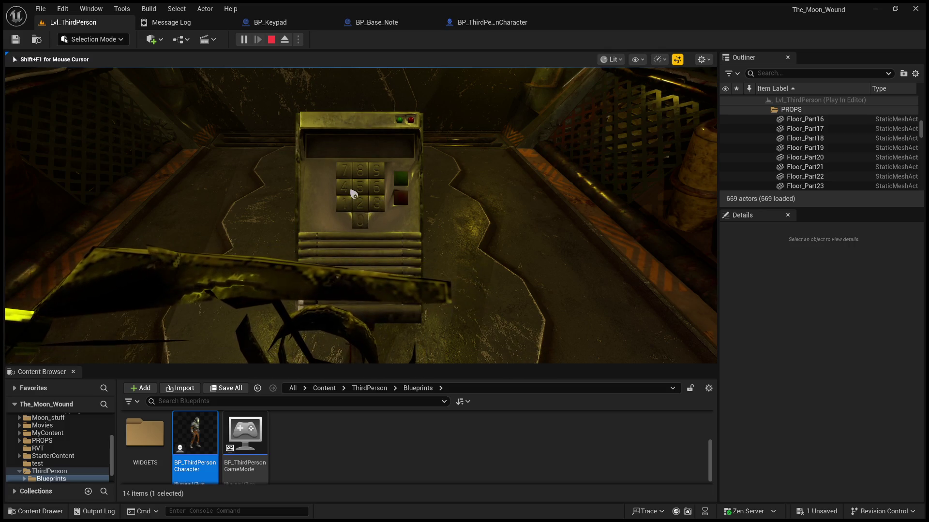
{"action": "key", "text": "shift+F1"}
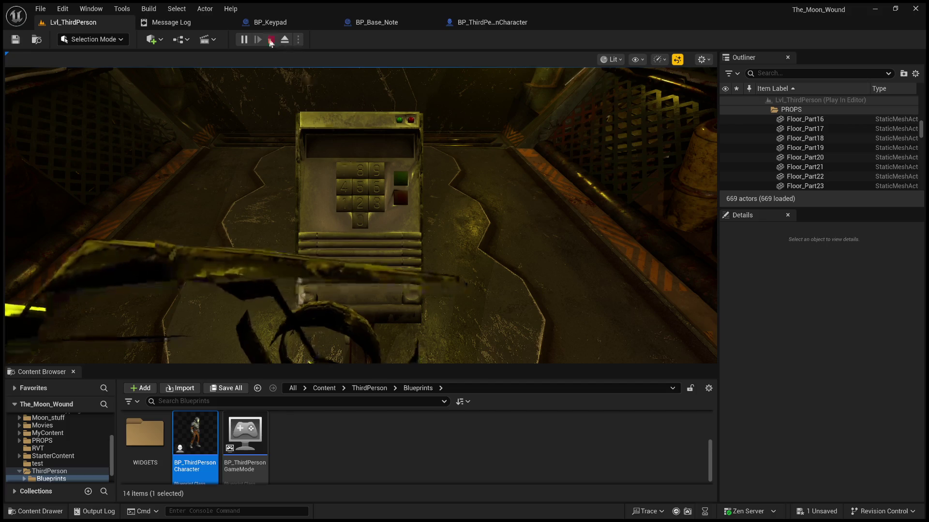
{"action": "left_click", "coordinate": [271, 39]}
{"action": "left_click", "coordinate": [265, 23]}
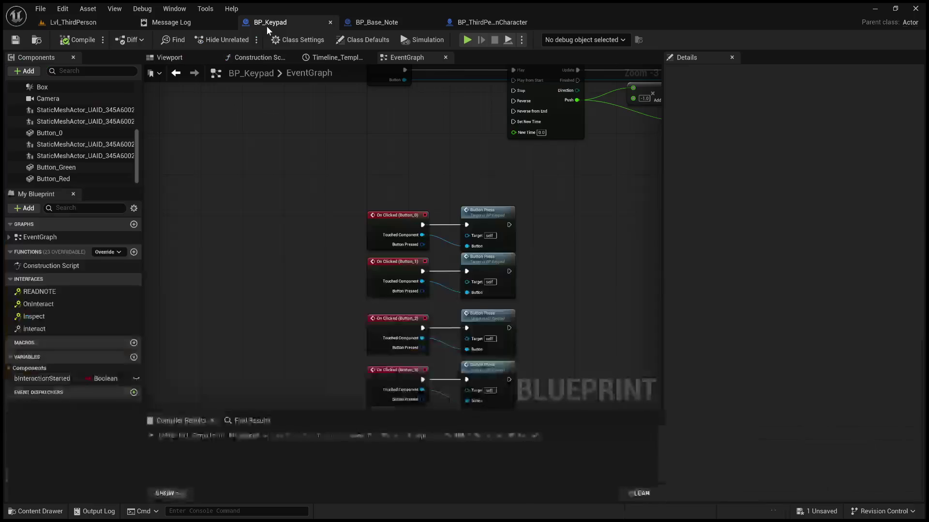
Step: Check the Push timeline curve, then recompile BP_Keypad
{"action": "mouse_move", "coordinate": [370, 157]}
{"action": "left_mouse_down"}
{"action": "mouse_move", "coordinate": [342, 282]}
{"action": "mouse_move", "coordinate": [153, 247]}
{"action": "left_mouse_up"}
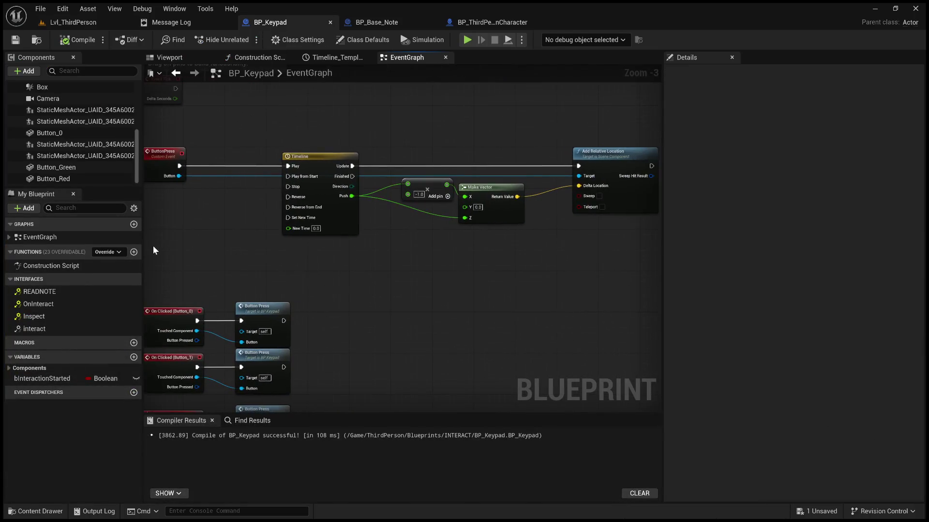
{"action": "double_click", "coordinate": [338, 166]}
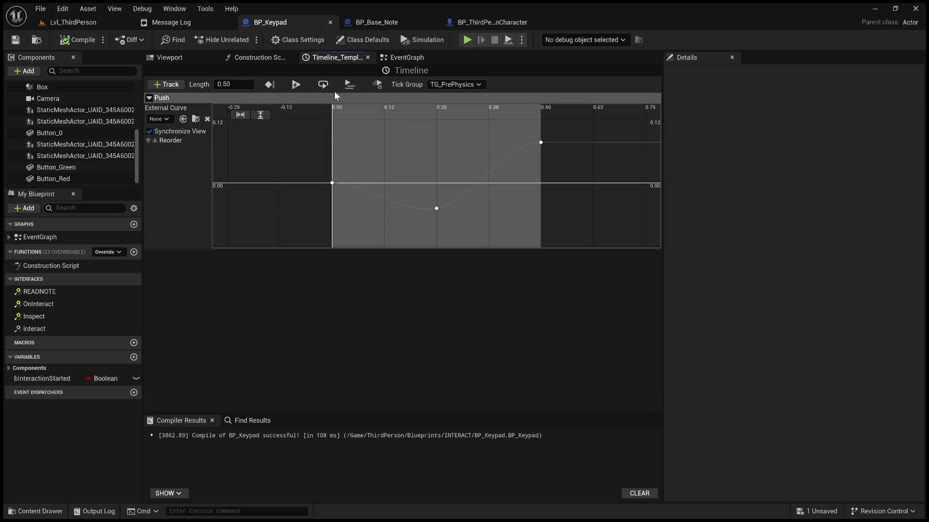
{"action": "left_click", "coordinate": [393, 60]}
{"action": "left_click", "coordinate": [81, 43]}
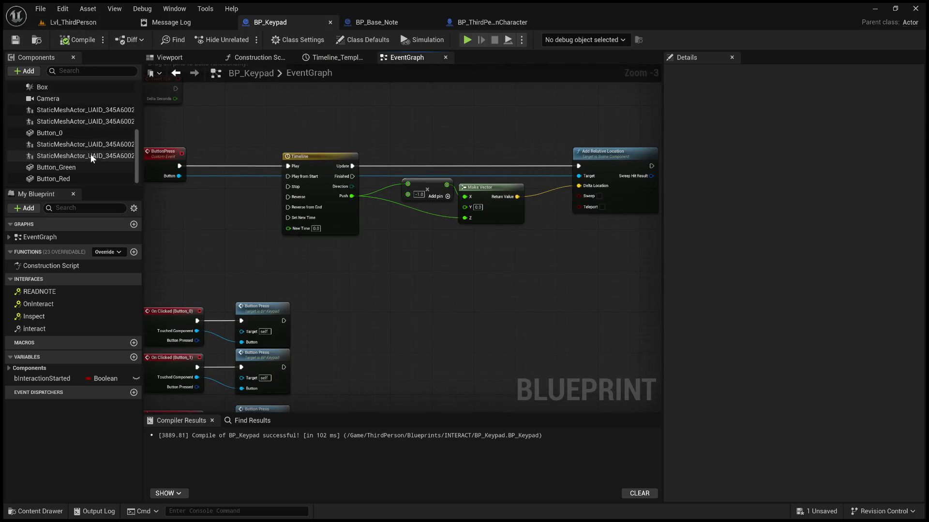
Step: Set the Button_6 through Button_3 components to the OverlapAll collision preset
{"action": "left_click_drag", "start_coordinate": [138, 165], "coordinate": [138, 122]}
{"action": "scroll", "coordinate": [139, 126], "scroll_direction": "up", "scroll_amount": 1}
{"action": "left_click", "coordinate": [88, 114]}
{"action": "scroll", "coordinate": [97, 136], "scroll_direction": "down", "scroll_amount": 4}
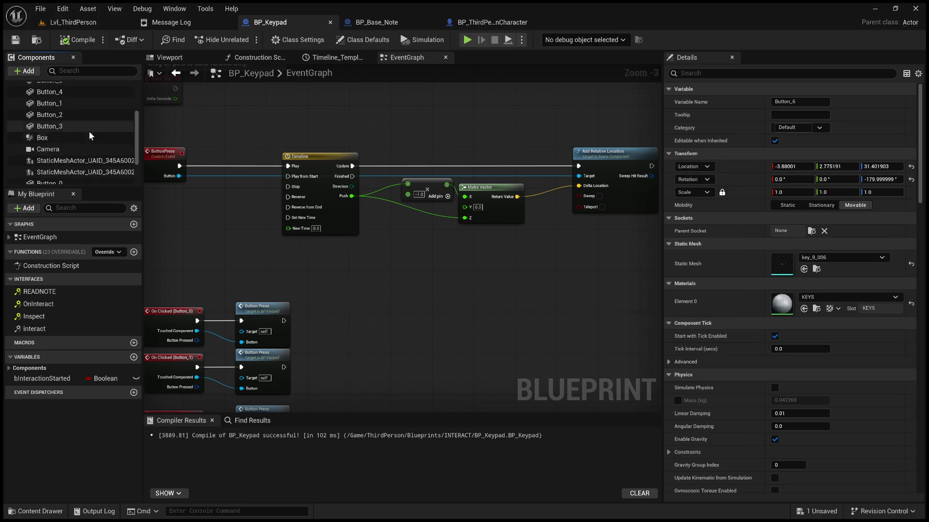
{"action": "left_click", "coordinate": [88, 129], "text": "shift"}
{"action": "scroll", "coordinate": [721, 363], "scroll_direction": "down", "scroll_amount": 5}
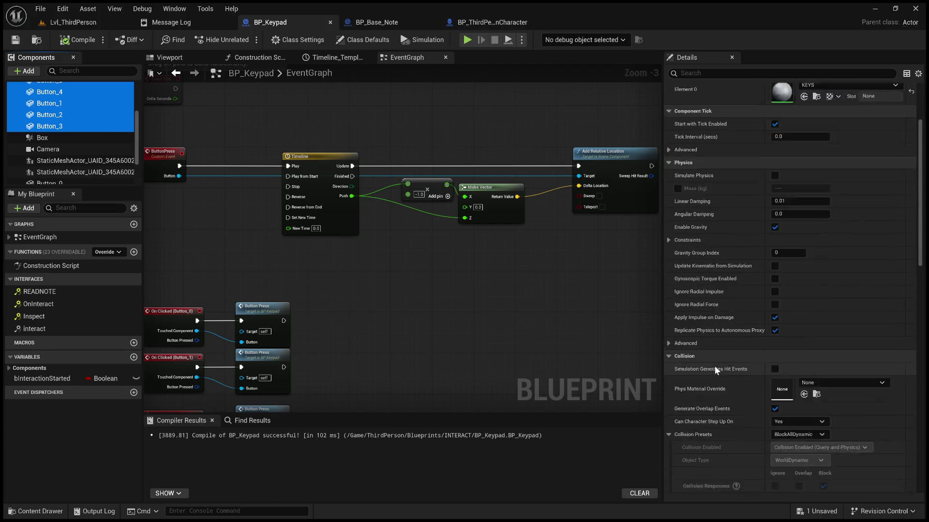
{"action": "scroll", "coordinate": [715, 367], "scroll_direction": "down", "scroll_amount": 3}
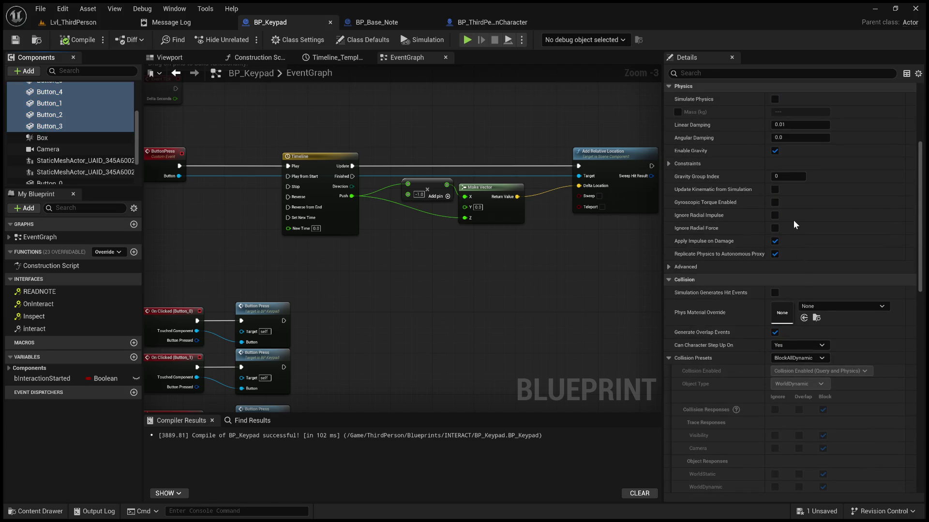
{"action": "key", "text": "ctrl+z"}
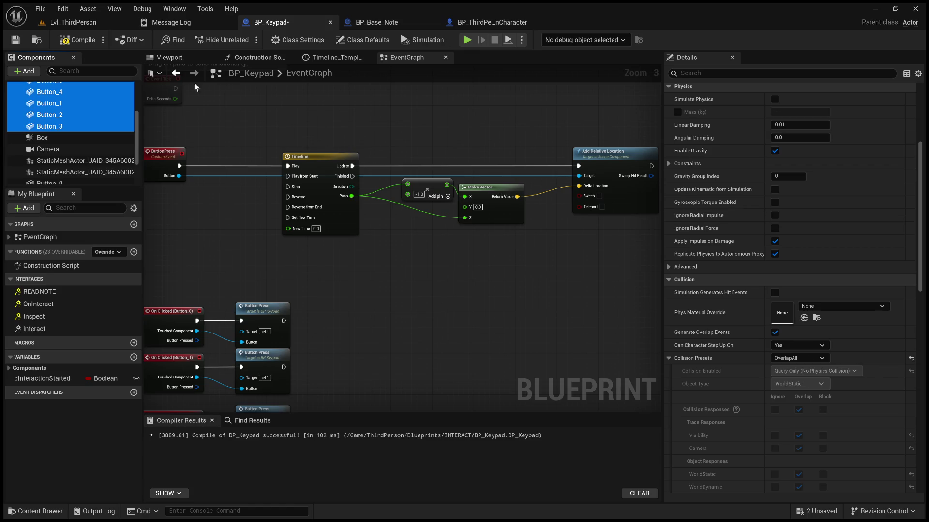
Step: Play-test Lvl_ThirdPerson and interact with the keypad to check its close-up
{"action": "left_click", "coordinate": [72, 22]}
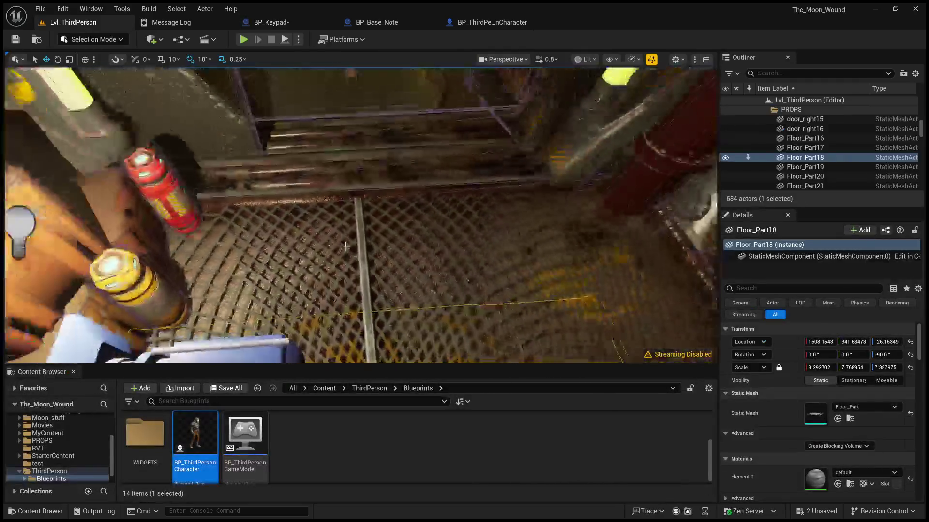
{"action": "left_click", "coordinate": [346, 246]}
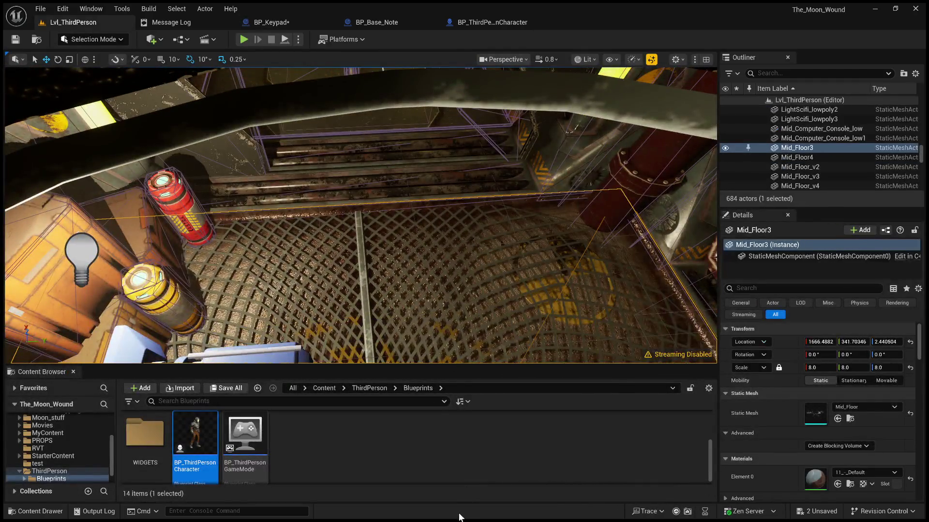
{"action": "key", "text": "alt+p"}
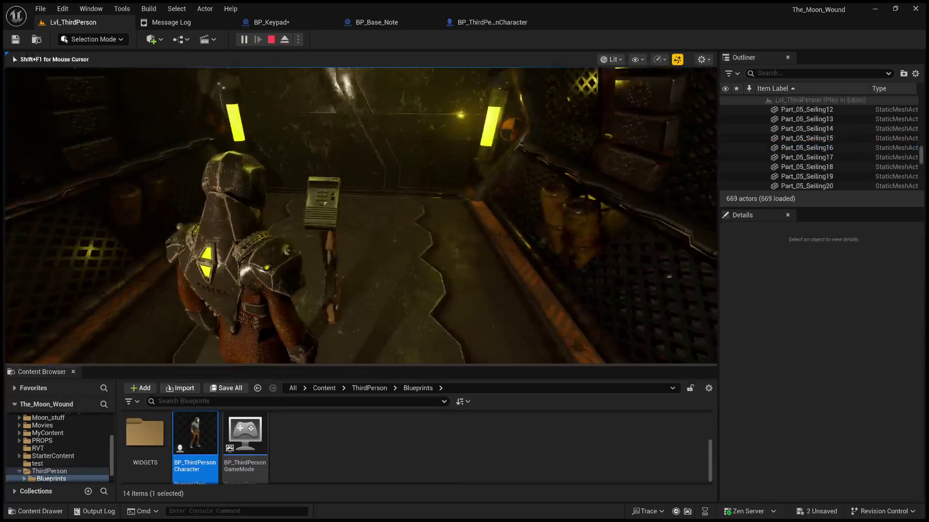
{"action": "key", "text": "e"}
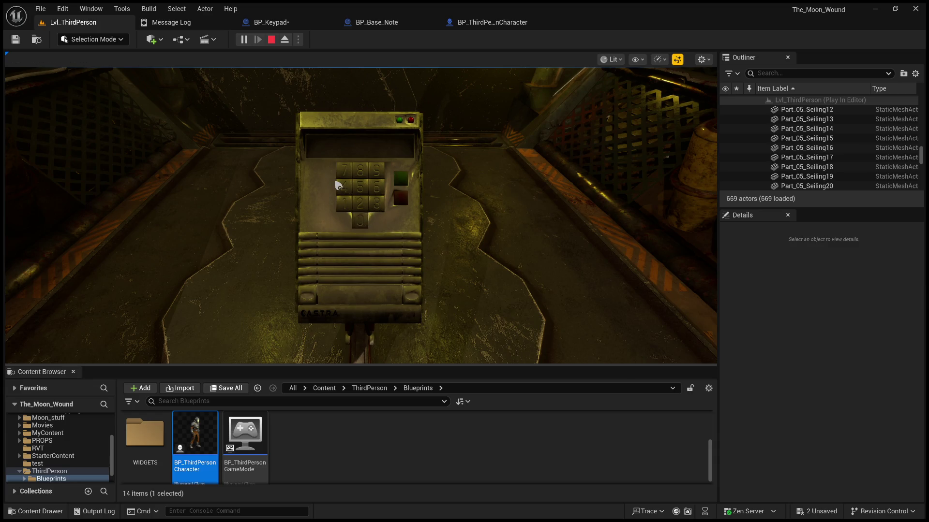
{"action": "key", "text": "Escape"}
Step: Run a second play test of the keypad close-up, starting near the stairs
{"action": "left_click_drag", "start_coordinate": [290, 145], "coordinate": [348, 184]}
{"action": "left_click_drag", "start_coordinate": [338, 252], "coordinate": [339, 252]}
{"action": "left_click", "coordinate": [338, 252]}
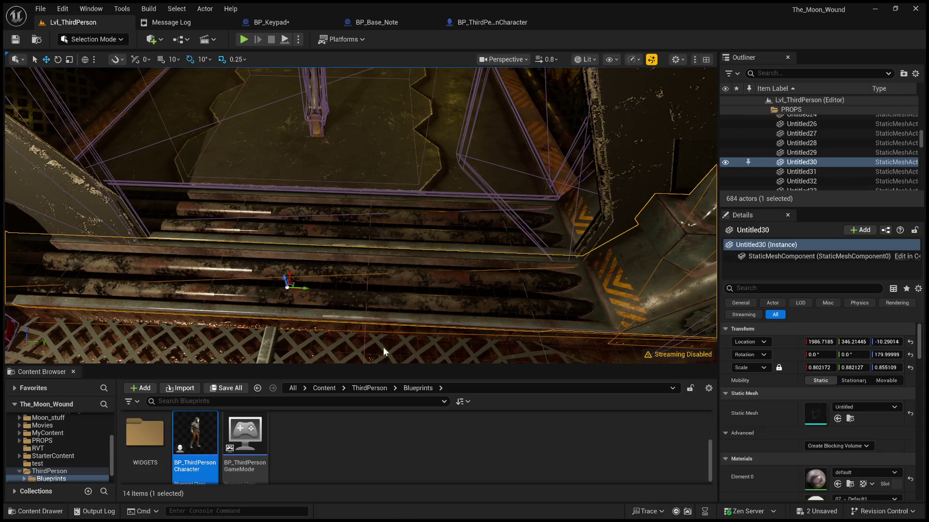
{"action": "key", "text": "alt+p"}
{"action": "key", "text": "e"}
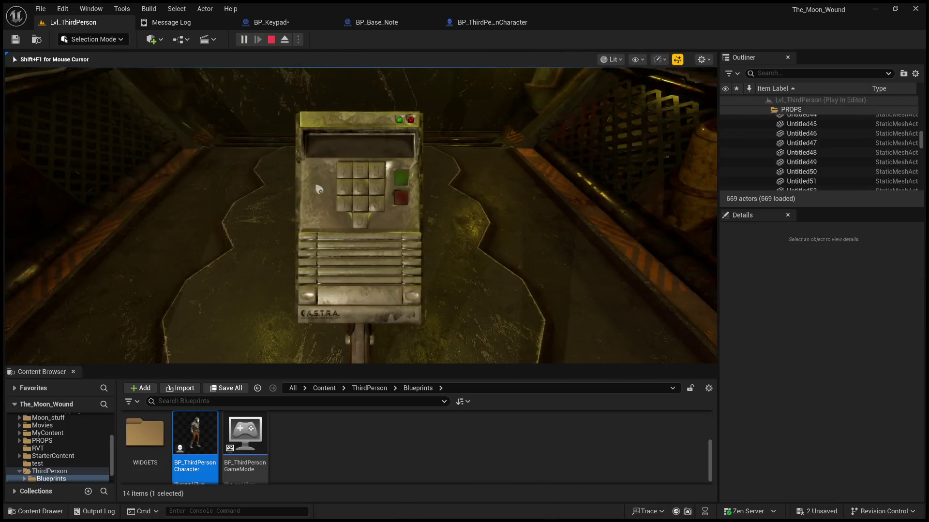
{"action": "key", "text": "Escape"}
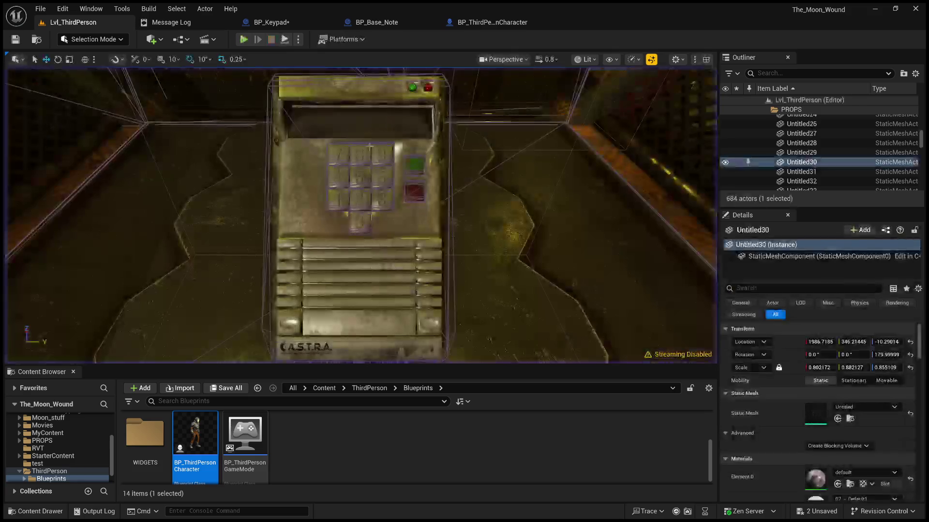
{"action": "left_click", "coordinate": [289, 23]}
Step: Compile and save BP_Keypad, then move the level viewport toward the stairs
{"action": "left_click", "coordinate": [77, 40]}
{"action": "left_click", "coordinate": [17, 41]}
{"action": "mouse_move", "coordinate": [264, 156]}
{"action": "left_mouse_down"}
{"action": "mouse_move", "coordinate": [442, 191]}
{"action": "mouse_move", "coordinate": [371, 207]}
{"action": "mouse_move", "coordinate": [294, 204]}
{"action": "mouse_move", "coordinate": [300, 232]}
{"action": "mouse_move", "coordinate": [342, 245]}
{"action": "mouse_move", "coordinate": [326, 232]}
{"action": "mouse_move", "coordinate": [342, 147]}
{"action": "mouse_move", "coordinate": [264, 174]}
{"action": "mouse_move", "coordinate": [317, 190]}
{"action": "mouse_move", "coordinate": [277, 170]}
{"action": "mouse_move", "coordinate": [364, 178]}
{"action": "left_mouse_up"}
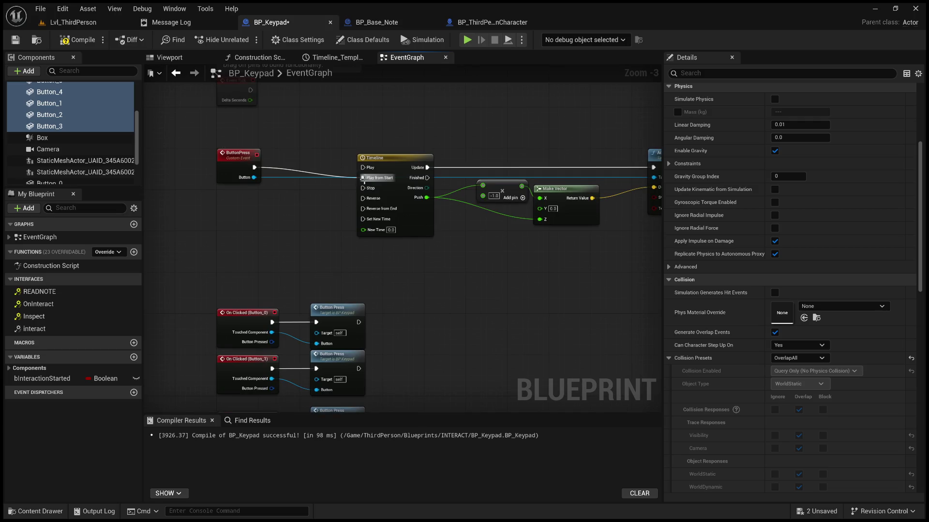
{"action": "mouse_move", "coordinate": [360, 215]}
{"action": "left_mouse_down"}
{"action": "mouse_move", "coordinate": [361, 203]}
{"action": "mouse_move", "coordinate": [397, 194]}
{"action": "mouse_move", "coordinate": [387, 160]}
{"action": "mouse_move", "coordinate": [382, 203]}
{"action": "left_mouse_up"}
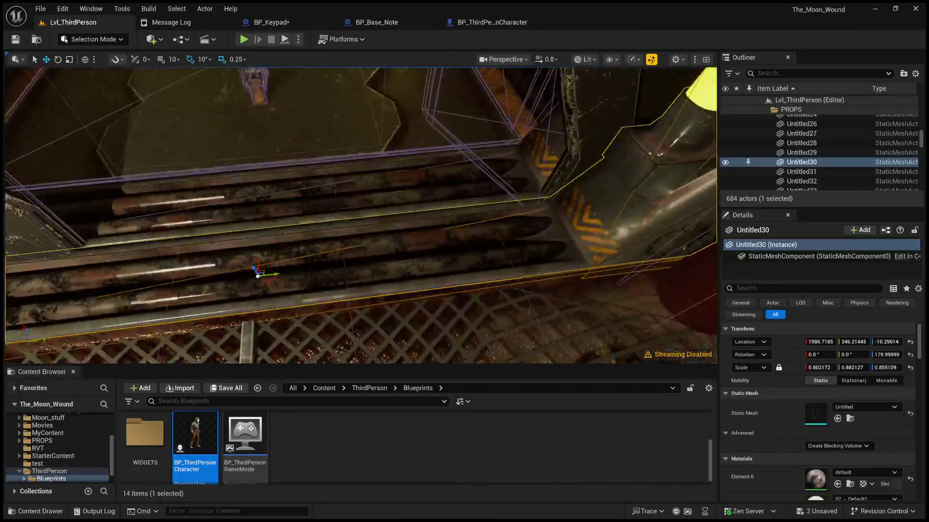
{"action": "left_click", "coordinate": [441, 339]}
{"action": "key", "text": "alt+p"}
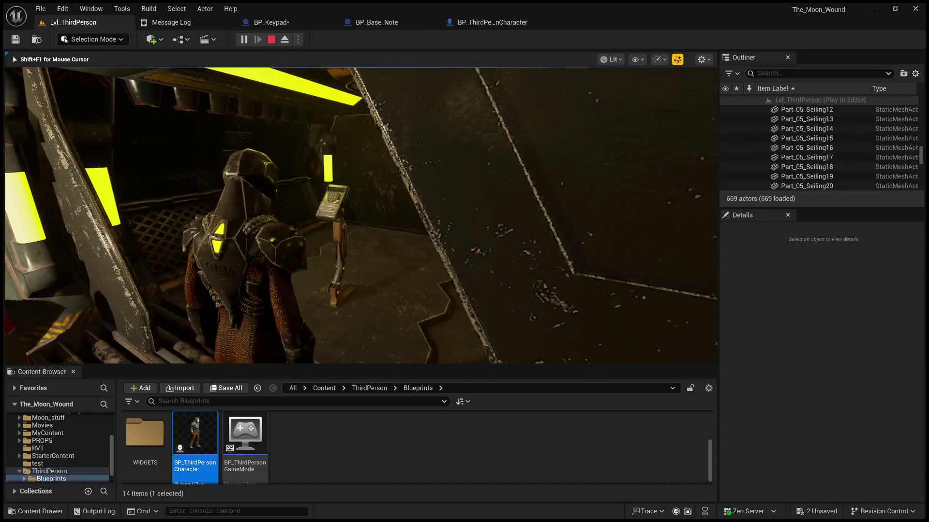
{"action": "key", "text": "e"}
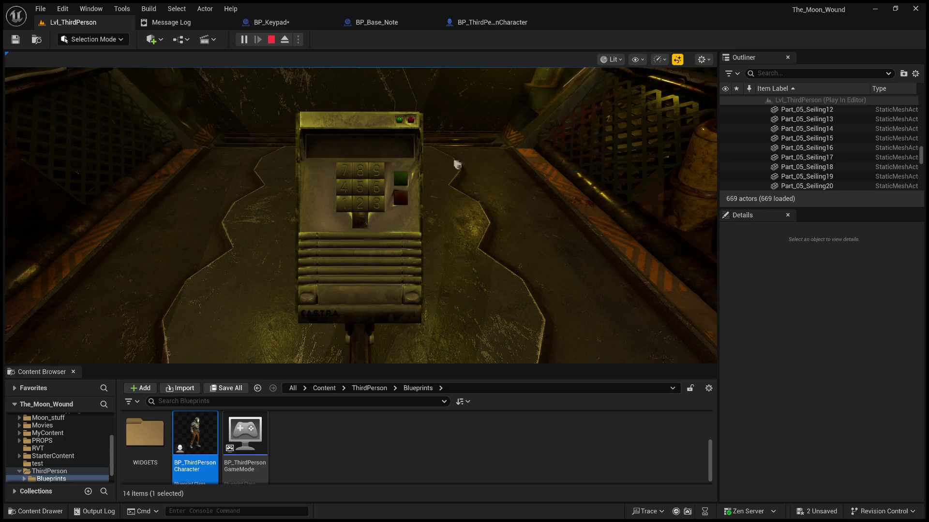
{"action": "left_click", "coordinate": [271, 40]}
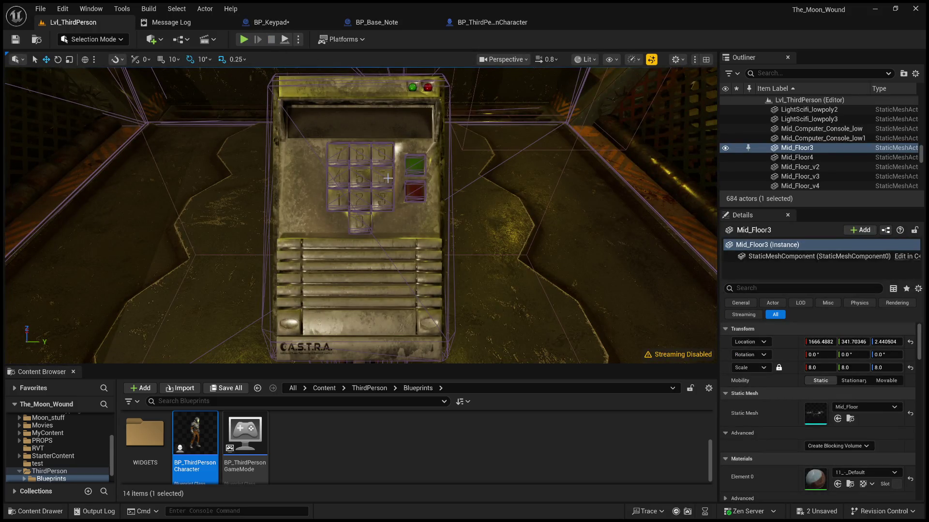
Step: Open BP_Keypad from the level, select Button_0 and review the On Clicked events
{"action": "left_click", "coordinate": [387, 203]}
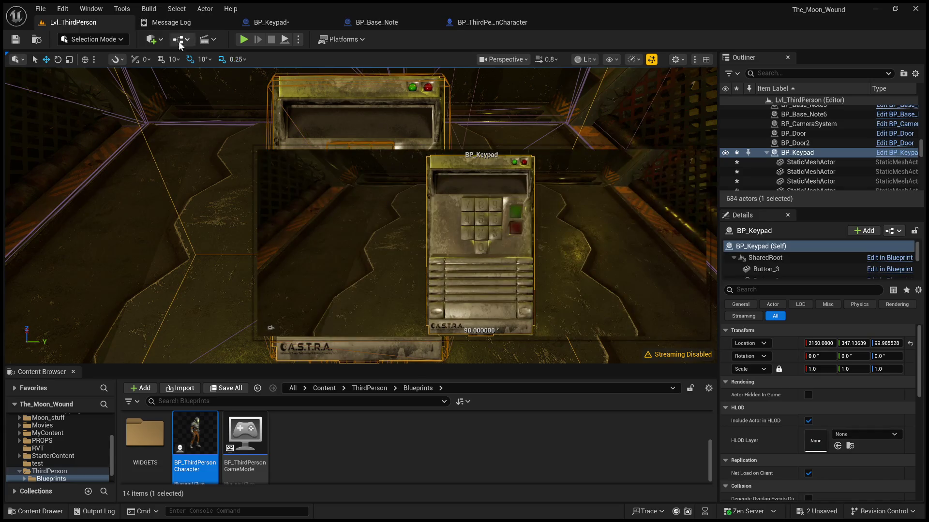
{"action": "left_click", "coordinate": [271, 22]}
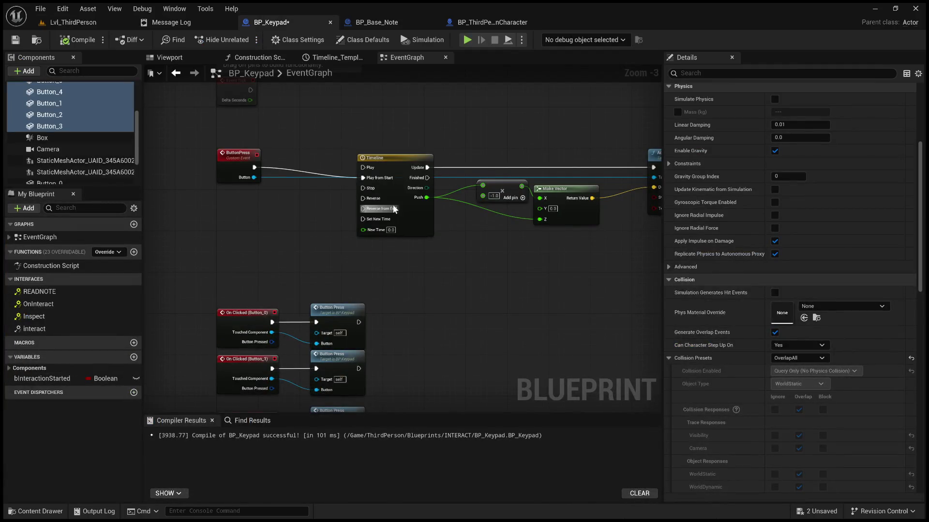
{"action": "scroll", "coordinate": [94, 161], "scroll_direction": "down", "scroll_amount": 2}
{"action": "left_click", "coordinate": [86, 151]}
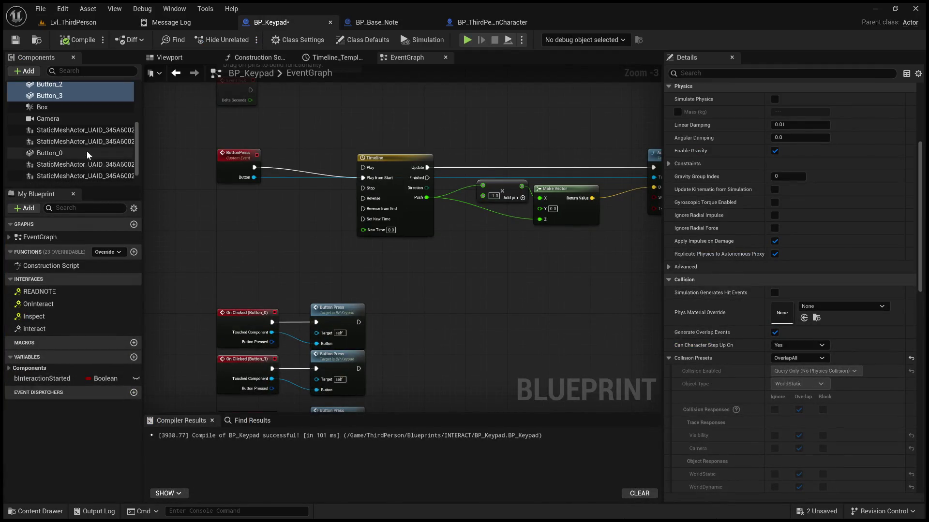
{"action": "scroll", "coordinate": [707, 342], "scroll_direction": "down", "scroll_amount": 6}
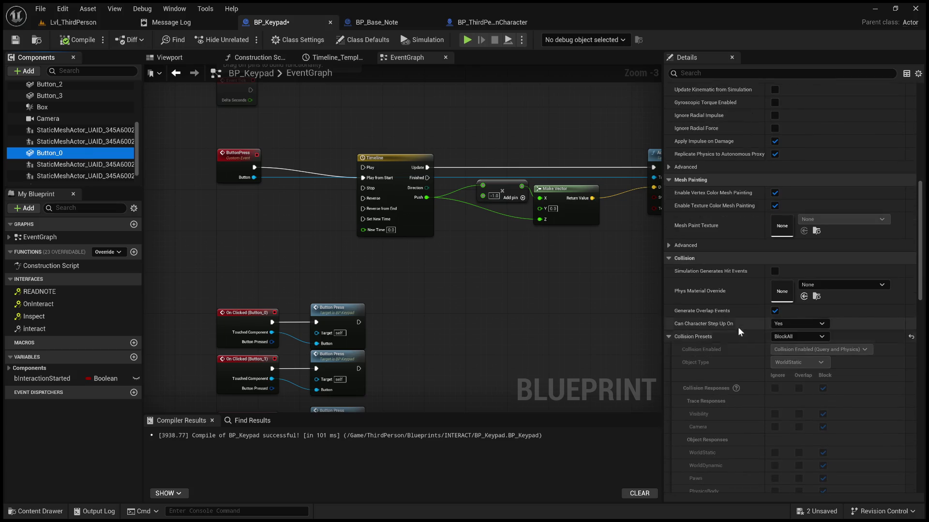
{"action": "mouse_move", "coordinate": [419, 284]}
{"action": "left_mouse_down"}
{"action": "mouse_move", "coordinate": [392, 245]}
{"action": "mouse_move", "coordinate": [426, 259]}
{"action": "mouse_move", "coordinate": [415, 270]}
{"action": "mouse_move", "coordinate": [423, 252]}
{"action": "mouse_move", "coordinate": [339, 262]}
{"action": "left_mouse_up"}
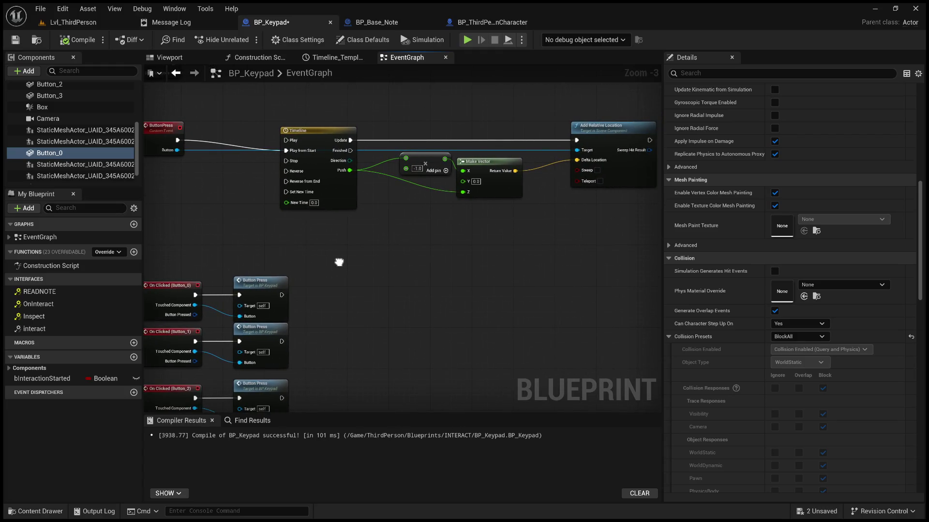
{"action": "mouse_move", "coordinate": [282, 261]}
{"action": "left_mouse_down"}
{"action": "mouse_move", "coordinate": [421, 191]}
{"action": "mouse_move", "coordinate": [481, 98]}
{"action": "left_mouse_up"}
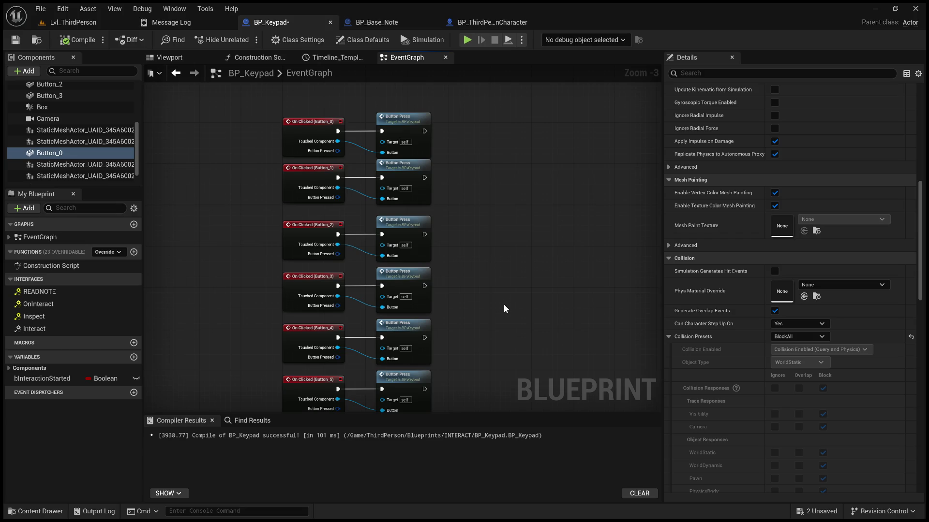
{"action": "mouse_move", "coordinate": [504, 306]}
{"action": "left_mouse_down"}
{"action": "mouse_move", "coordinate": [481, 145]}
{"action": "mouse_move", "coordinate": [489, 67]}
{"action": "left_mouse_up"}
{"action": "mouse_move", "coordinate": [402, 106]}
{"action": "left_mouse_down"}
{"action": "mouse_move", "coordinate": [387, 343]}
{"action": "mouse_move", "coordinate": [372, 408]}
{"action": "left_mouse_up"}
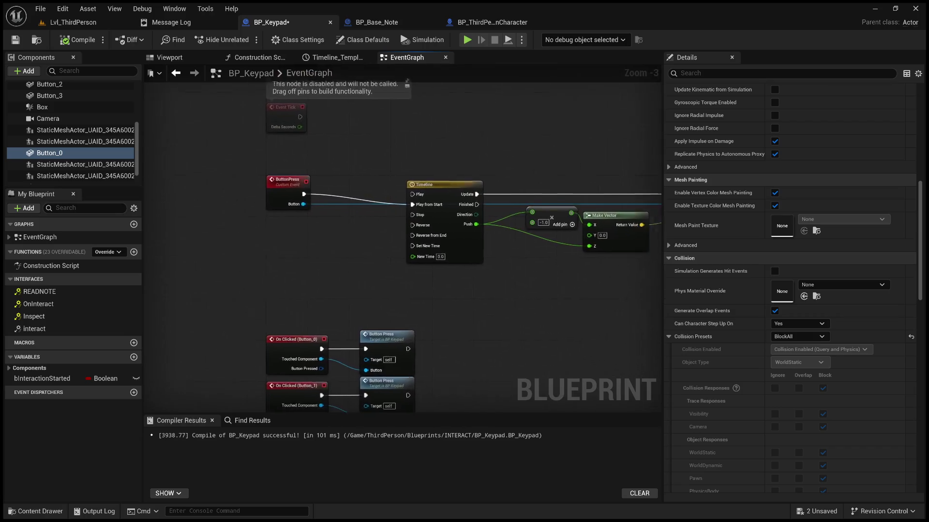
{"action": "left_click_drag", "start_coordinate": [461, 353], "coordinate": [406, 347]}
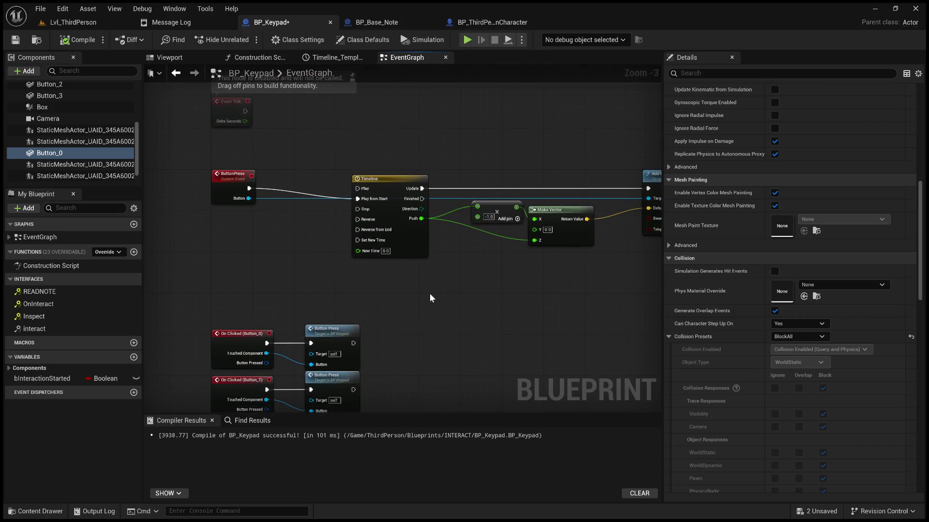
Step: Set the Collision Presets of all keypad button components to BlockAll
{"action": "left_click", "coordinate": [79, 97], "text": "ctrl"}
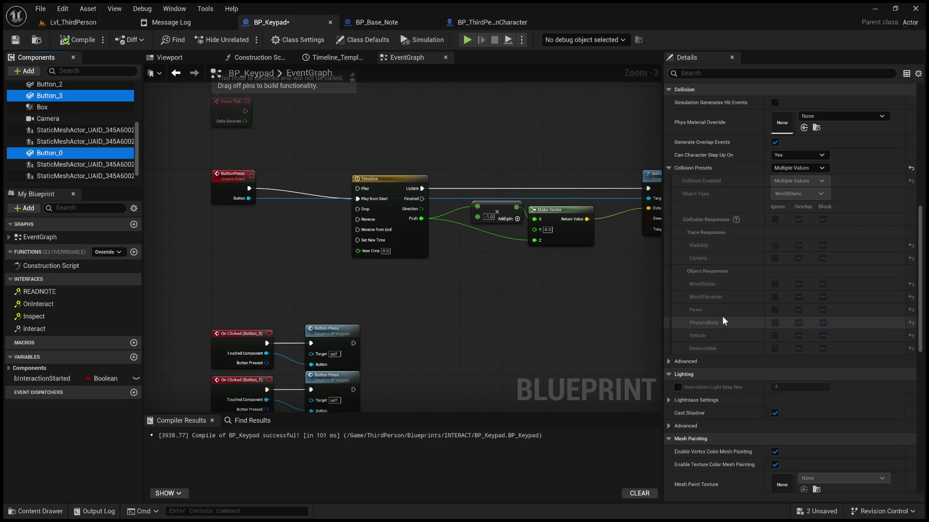
{"action": "scroll", "coordinate": [791, 202], "scroll_direction": "up", "scroll_amount": 2}
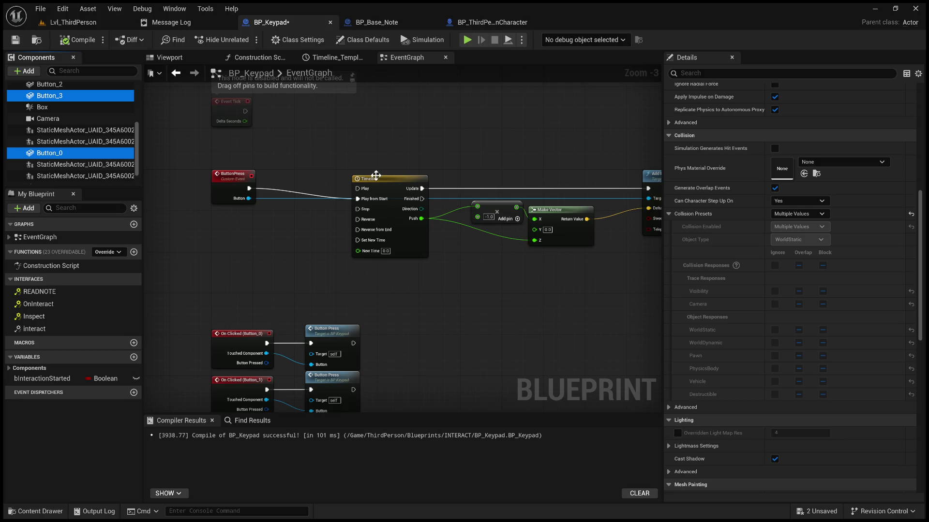
{"action": "left_click", "coordinate": [95, 97]}
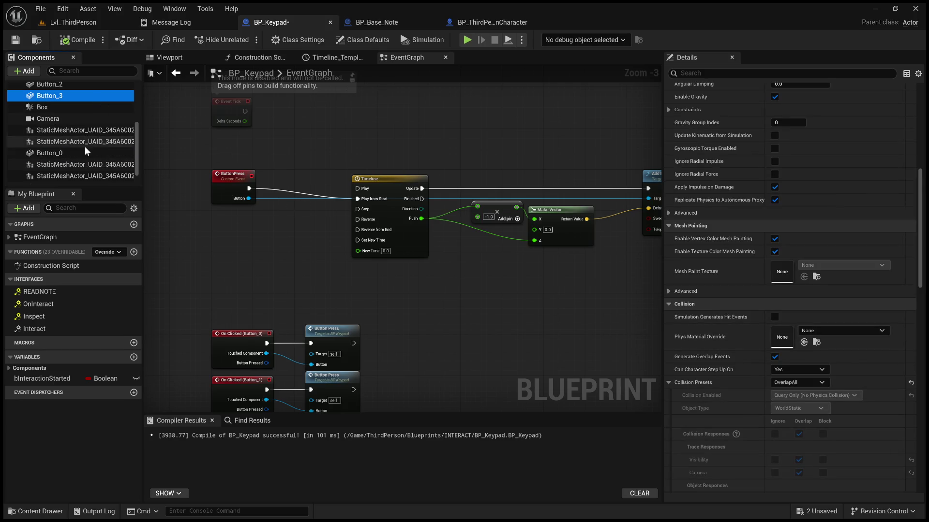
{"action": "scroll", "coordinate": [86, 148], "scroll_direction": "up", "scroll_amount": 3}
{"action": "scroll", "coordinate": [102, 135], "scroll_direction": "up", "scroll_amount": 3}
{"action": "left_click", "coordinate": [83, 110], "text": "shift"}
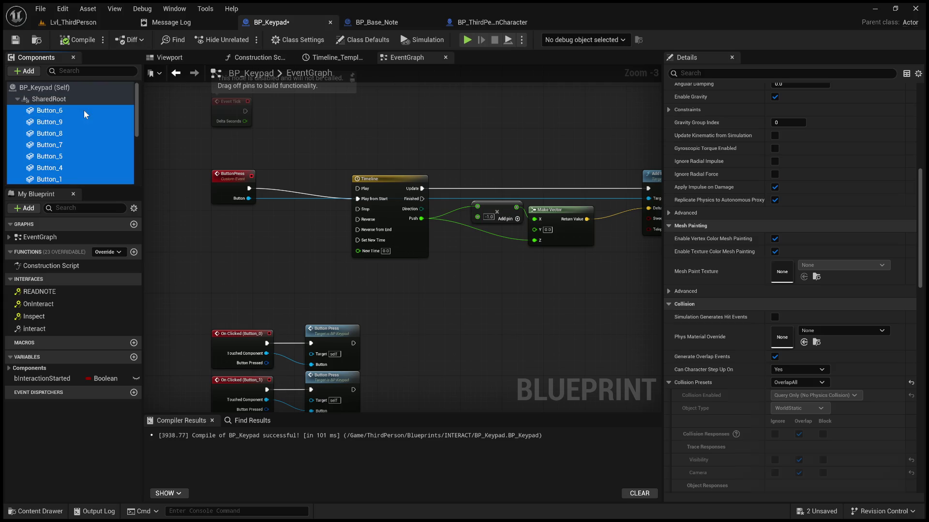
{"action": "left_click", "coordinate": [819, 216]}
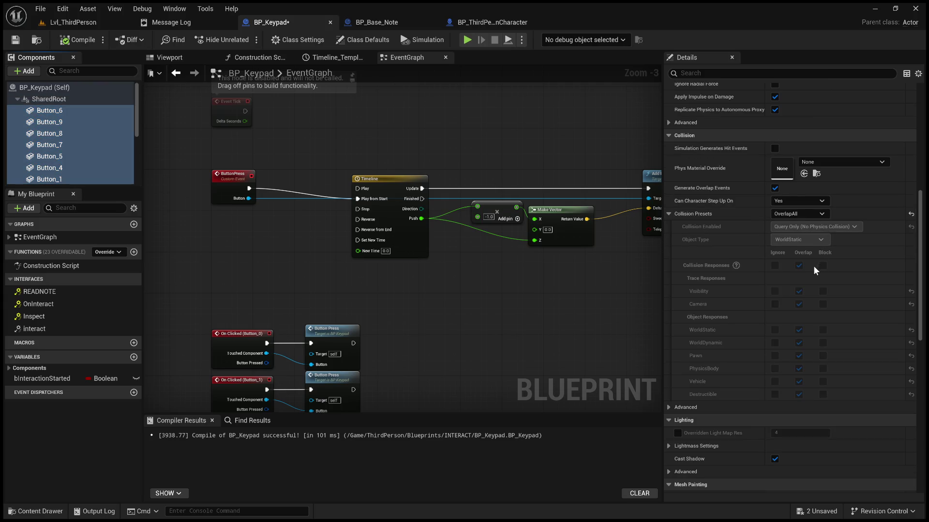
{"action": "left_click", "coordinate": [799, 248]}
{"action": "left_click", "coordinate": [78, 22]}
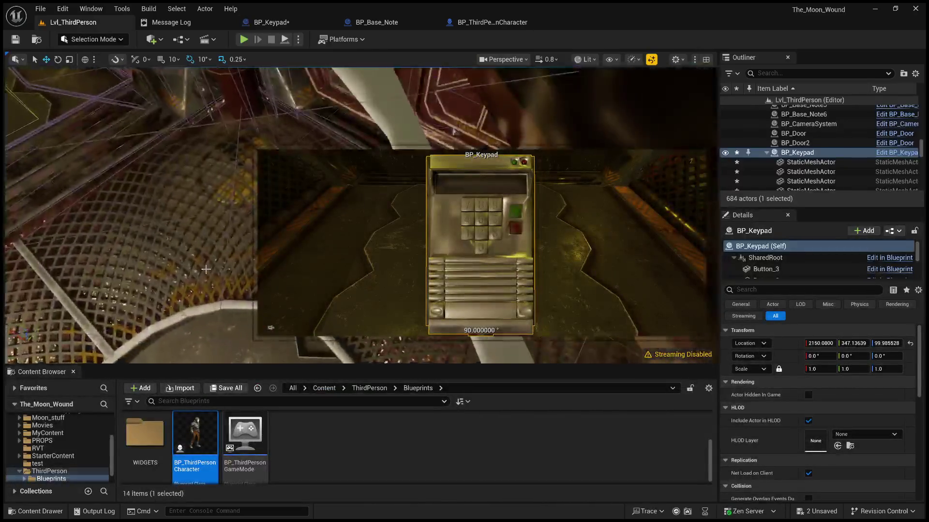
{"action": "left_click", "coordinate": [599, 161]}
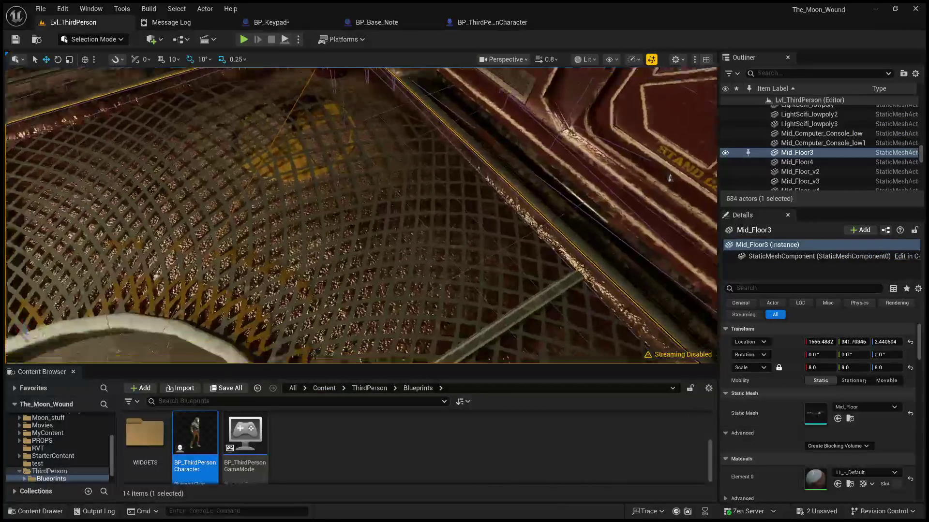
{"action": "key", "text": "alt+p"}
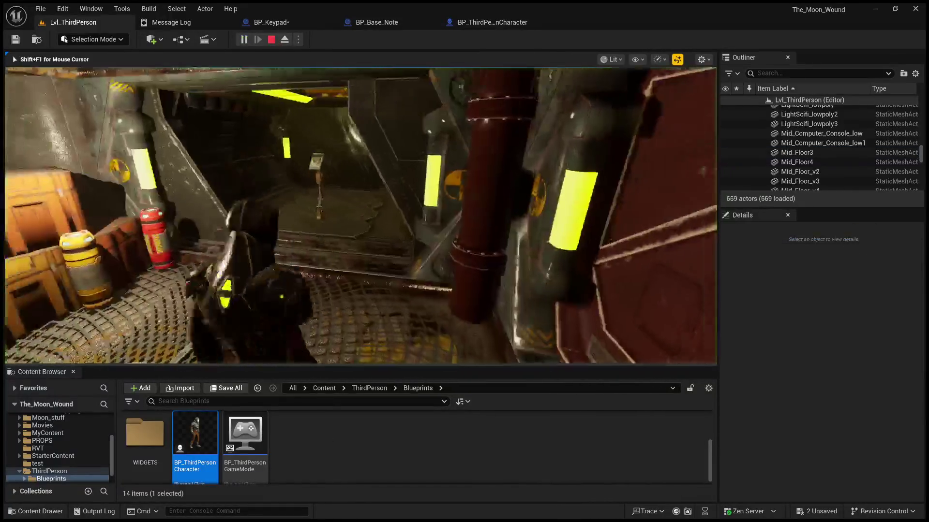
{"action": "key", "text": "e"}
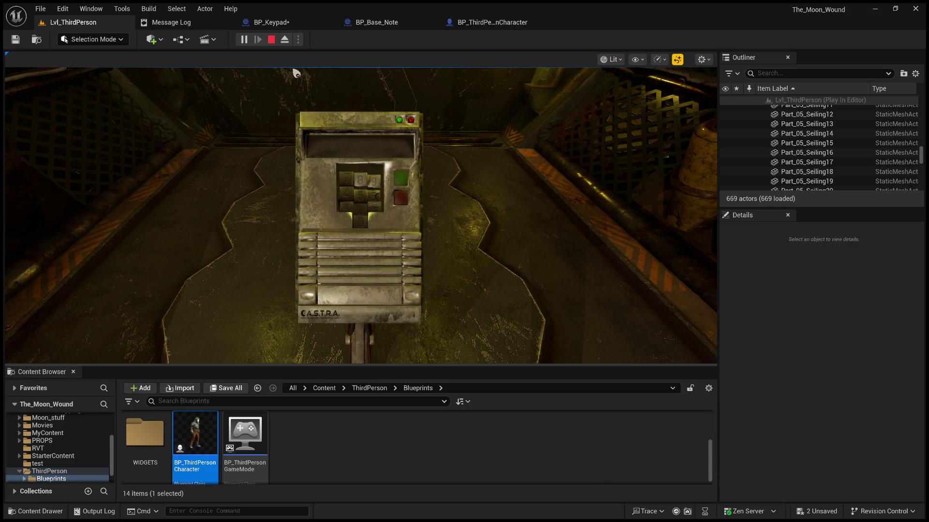
{"action": "left_click", "coordinate": [271, 39]}
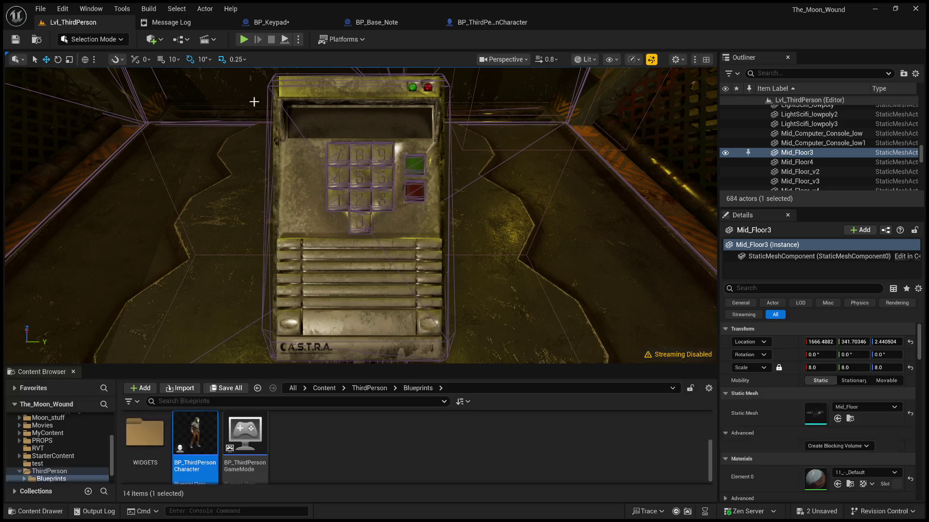
Step: Check the Timeline's Push curve in BP_Keypad, then return to the Event Graph
{"action": "left_click", "coordinate": [286, 26]}
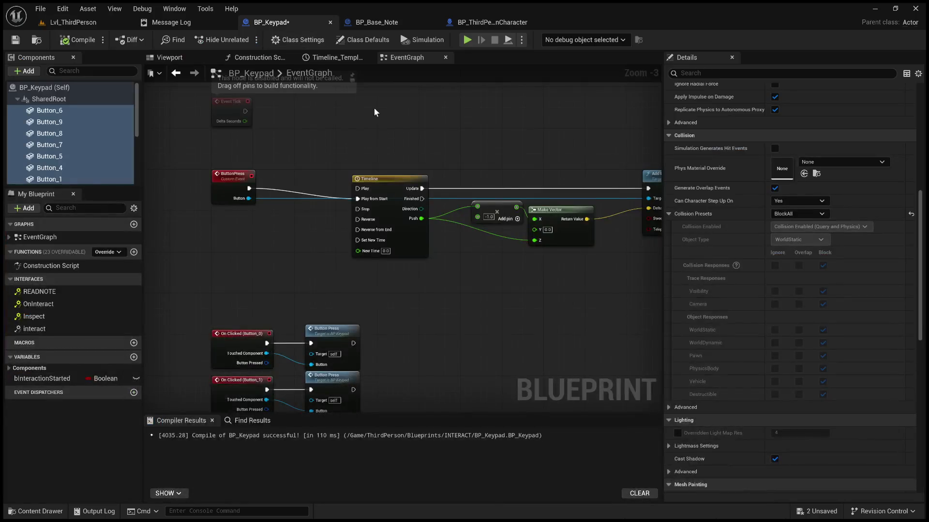
{"action": "double_click", "coordinate": [306, 175]}
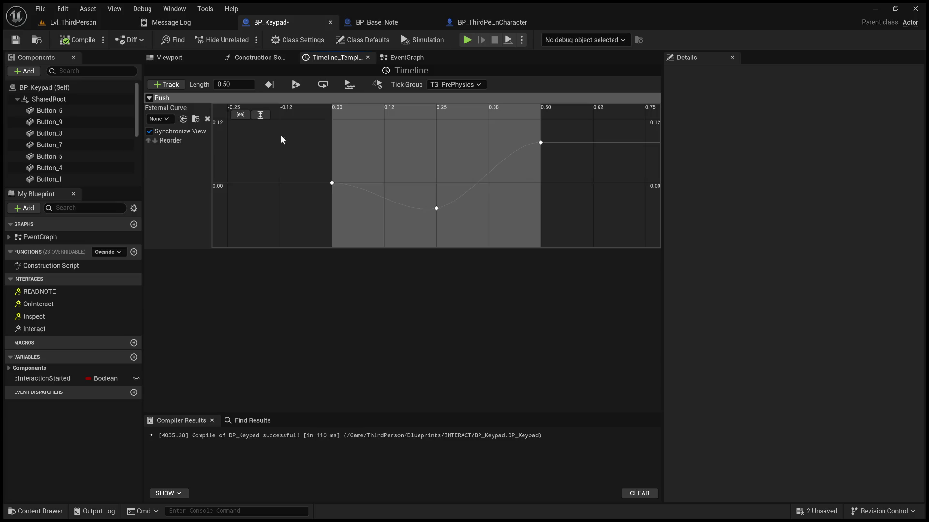
{"action": "left_click", "coordinate": [410, 60]}
{"action": "left_click_drag", "start_coordinate": [342, 226], "coordinate": [520, 267]}
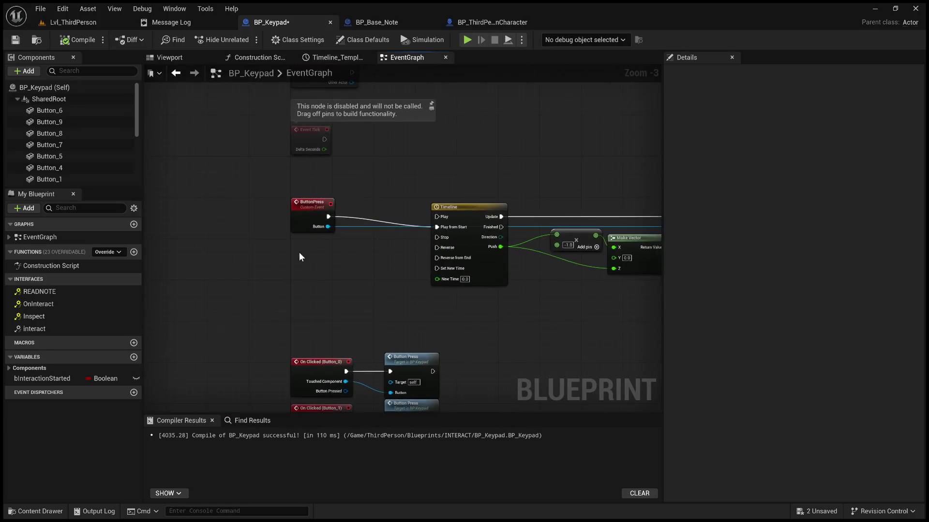
Step: Add a new Vector variable named ButtonPos to BP_Keypad
{"action": "left_click", "coordinate": [133, 357]}
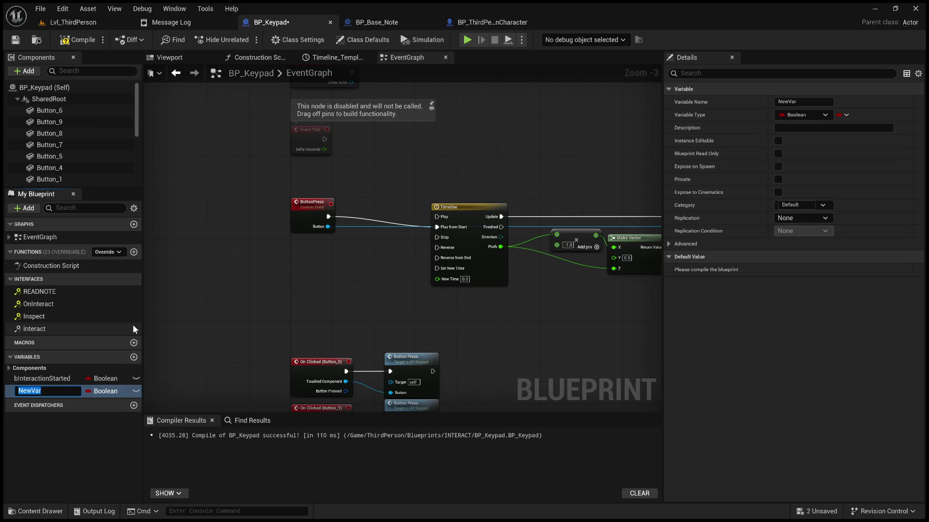
{"action": "type", "text": "ButtonPos"}
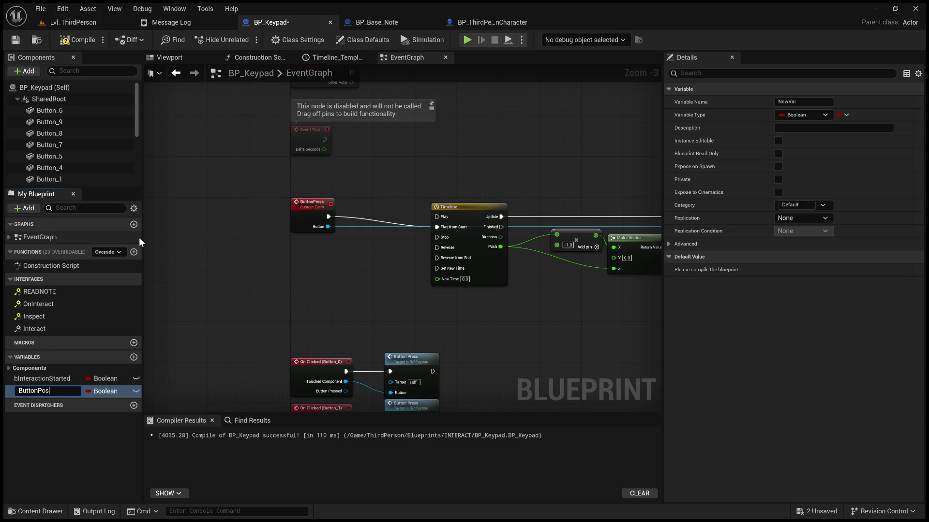
{"action": "key", "text": "Return"}
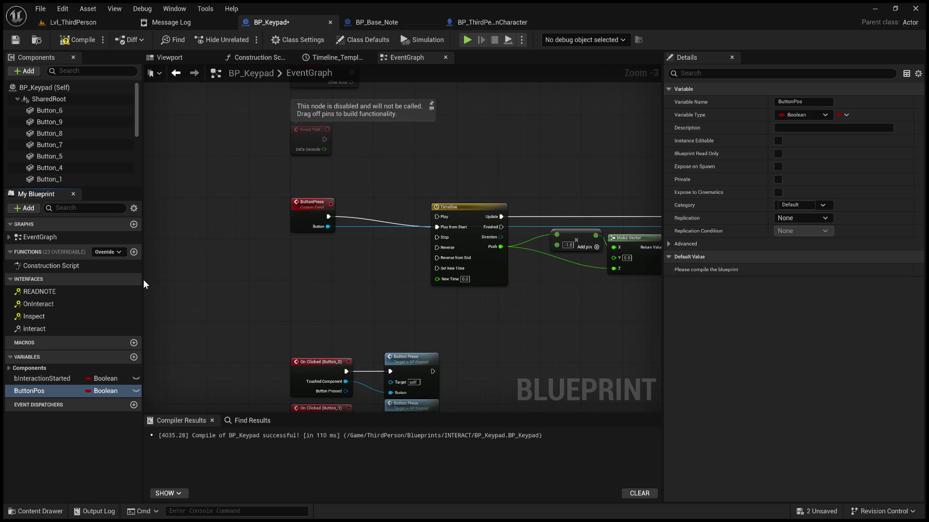
{"action": "mouse_move", "coordinate": [337, 286]}
{"action": "left_mouse_down"}
{"action": "mouse_move", "coordinate": [151, 288]}
{"action": "mouse_move", "coordinate": [234, 292]}
{"action": "mouse_move", "coordinate": [289, 262]}
{"action": "left_mouse_up"}
{"action": "mouse_move", "coordinate": [274, 196]}
{"action": "left_mouse_down"}
{"action": "mouse_move", "coordinate": [321, 246]}
{"action": "mouse_move", "coordinate": [46, 383]}
{"action": "mouse_move", "coordinate": [146, 378]}
{"action": "mouse_move", "coordinate": [286, 266]}
{"action": "mouse_move", "coordinate": [294, 276]}
{"action": "left_mouse_up"}
Step: Try Get World Location and Get Relative Transform from the ButtonPress Button pin, then delete both
{"action": "scroll", "coordinate": [296, 240], "scroll_direction": "up", "scroll_amount": 2}
{"action": "scroll", "coordinate": [296, 240], "scroll_direction": "up", "scroll_amount": 1}
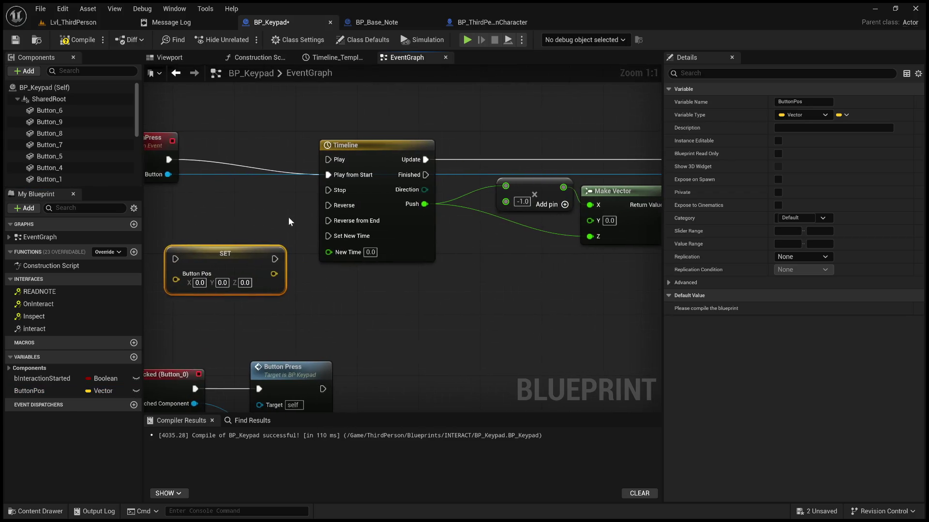
{"action": "left_click_drag", "start_coordinate": [233, 169], "coordinate": [288, 187]}
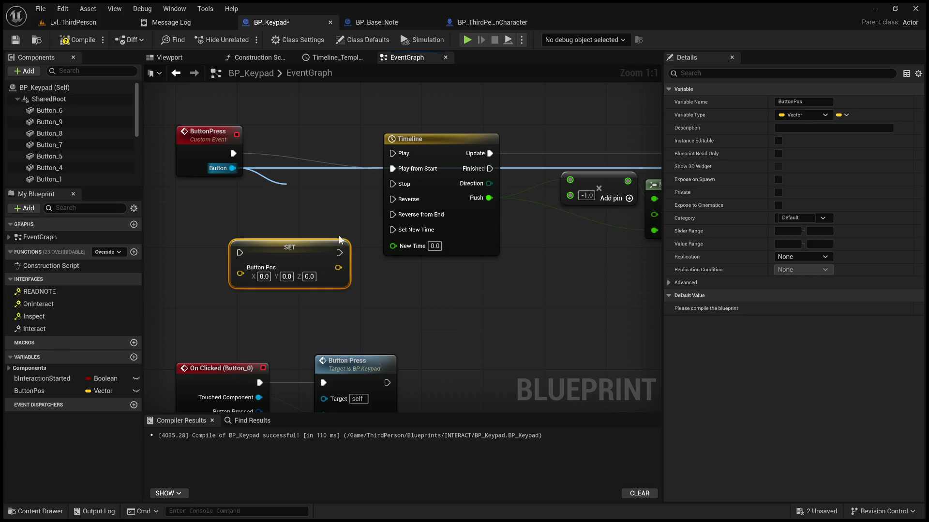
{"action": "mouse_move", "coordinate": [314, 228]}
{"action": "left_mouse_down"}
{"action": "mouse_move", "coordinate": [313, 254]}
{"action": "mouse_move", "coordinate": [380, 253]}
{"action": "left_mouse_up"}
{"action": "key", "text": "Delete"}
{"action": "left_click_drag", "start_coordinate": [302, 192], "coordinate": [354, 223]}
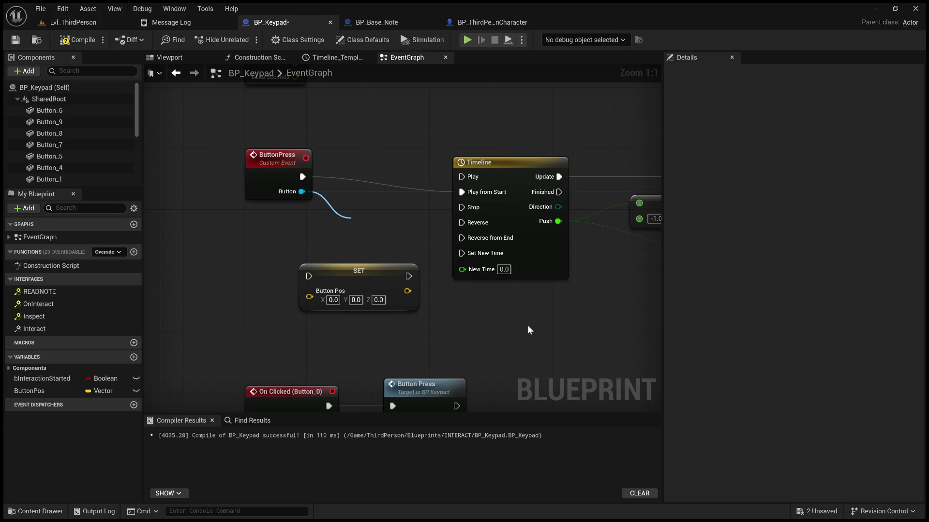
{"action": "left_click", "coordinate": [448, 290]}
{"action": "mouse_move", "coordinate": [447, 288]}
{"action": "left_mouse_down"}
{"action": "mouse_move", "coordinate": [185, 282]}
{"action": "mouse_move", "coordinate": [219, 242]}
{"action": "mouse_move", "coordinate": [299, 238]}
{"action": "left_mouse_up"}
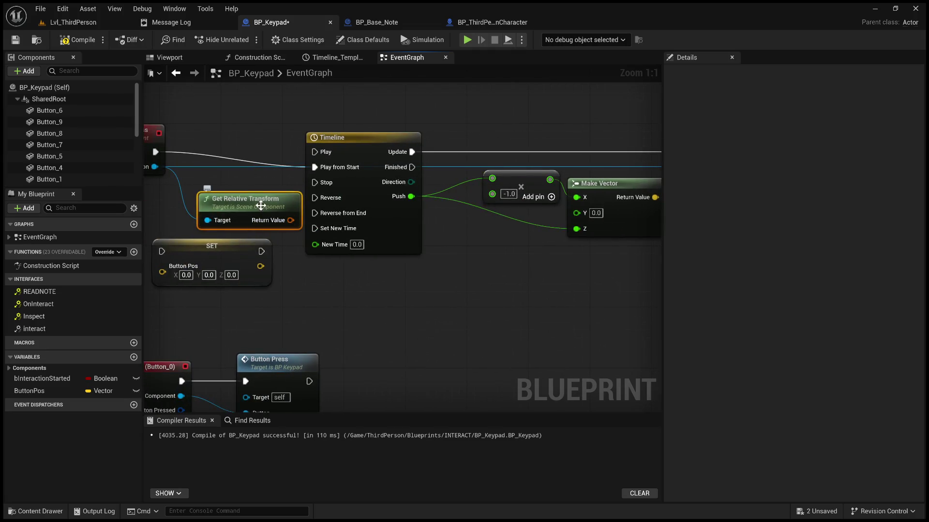
{"action": "key", "text": "Delete"}
{"action": "left_click_drag", "start_coordinate": [190, 172], "coordinate": [288, 167]}
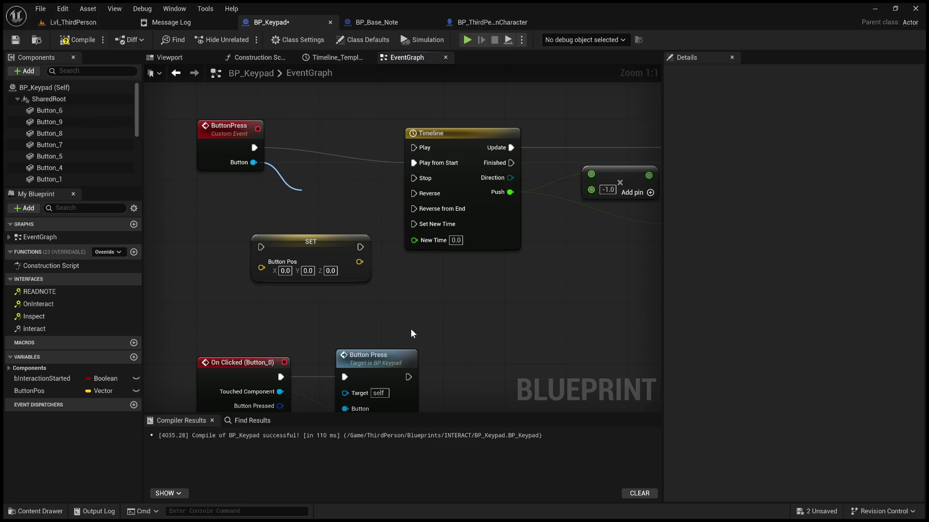
Step: Wire the Button's Relative Location into SET ButtonPos, placed before the Timeline
{"action": "key", "text": "ctrl+z"}
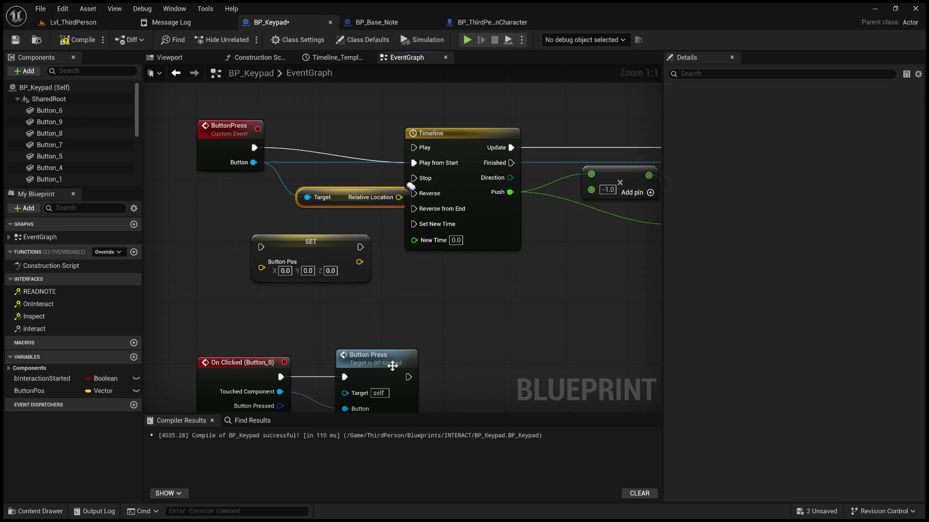
{"action": "left_click", "coordinate": [332, 206]}
{"action": "left_click_drag", "start_coordinate": [357, 198], "coordinate": [212, 251]}
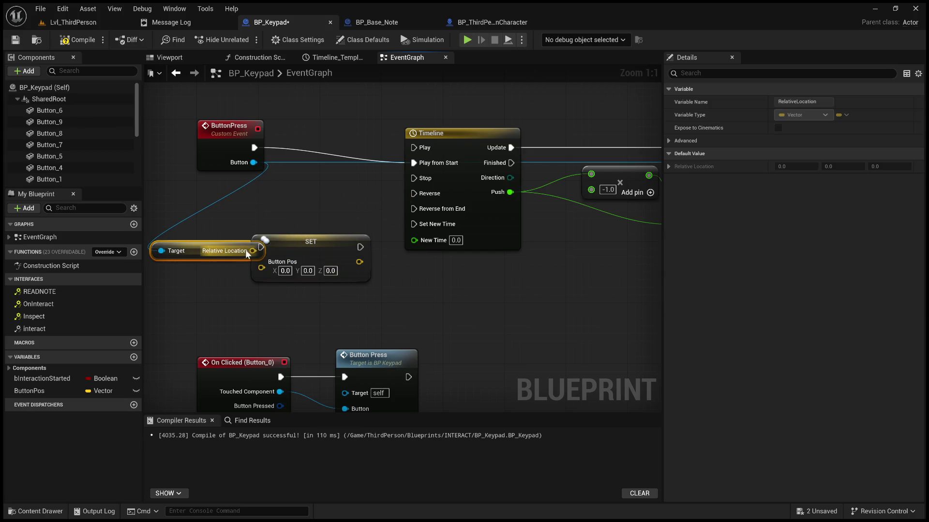
{"action": "mouse_move", "coordinate": [260, 269]}
{"action": "left_mouse_down"}
{"action": "mouse_move", "coordinate": [252, 251]}
{"action": "mouse_move", "coordinate": [338, 224]}
{"action": "mouse_move", "coordinate": [338, 148]}
{"action": "left_mouse_up"}
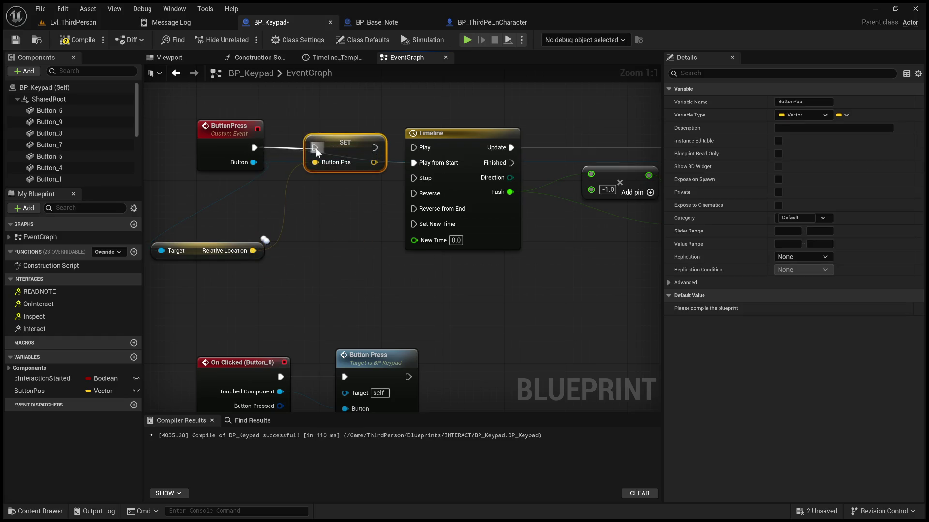
{"action": "scroll", "coordinate": [251, 261], "scroll_direction": "down", "scroll_amount": 6}
{"action": "mouse_move", "coordinate": [429, 264]}
{"action": "left_mouse_down"}
{"action": "mouse_move", "coordinate": [207, 224]}
{"action": "mouse_move", "coordinate": [279, 236]}
{"action": "left_mouse_up"}
{"action": "scroll", "coordinate": [230, 265], "scroll_direction": "up", "scroll_amount": 5}
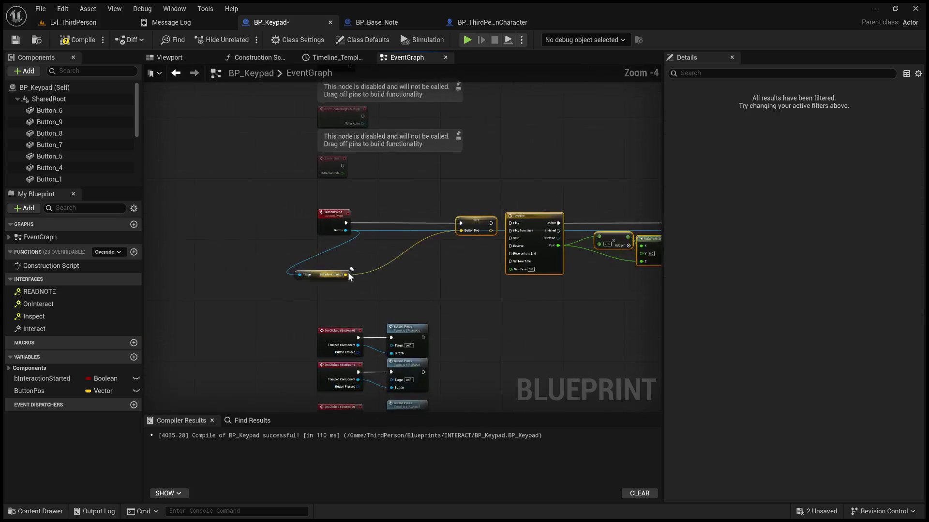